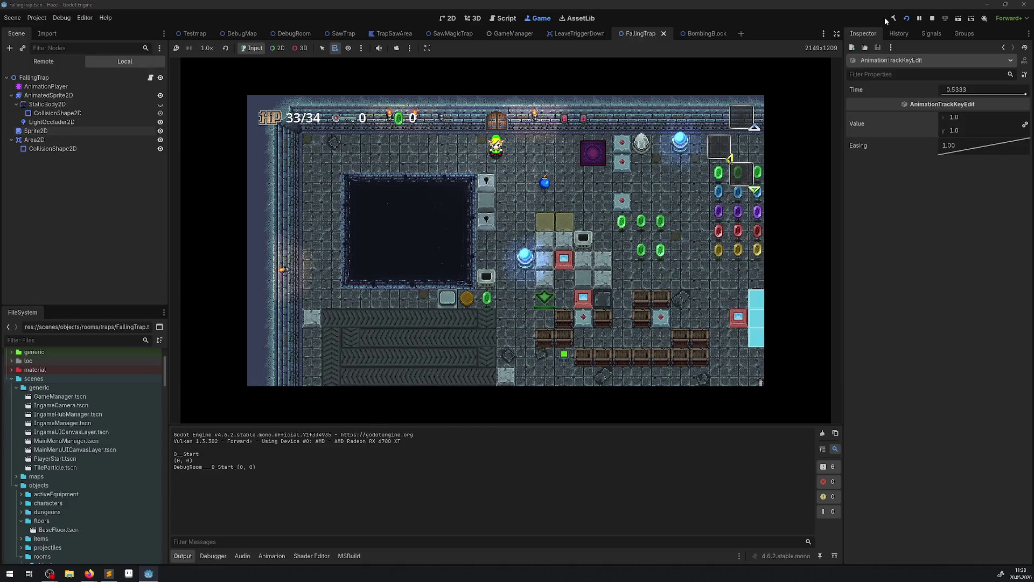
Enlarge the game by hiding the side docks and Output panel, then walk the hero right and down into the dungeon
click(837, 33)
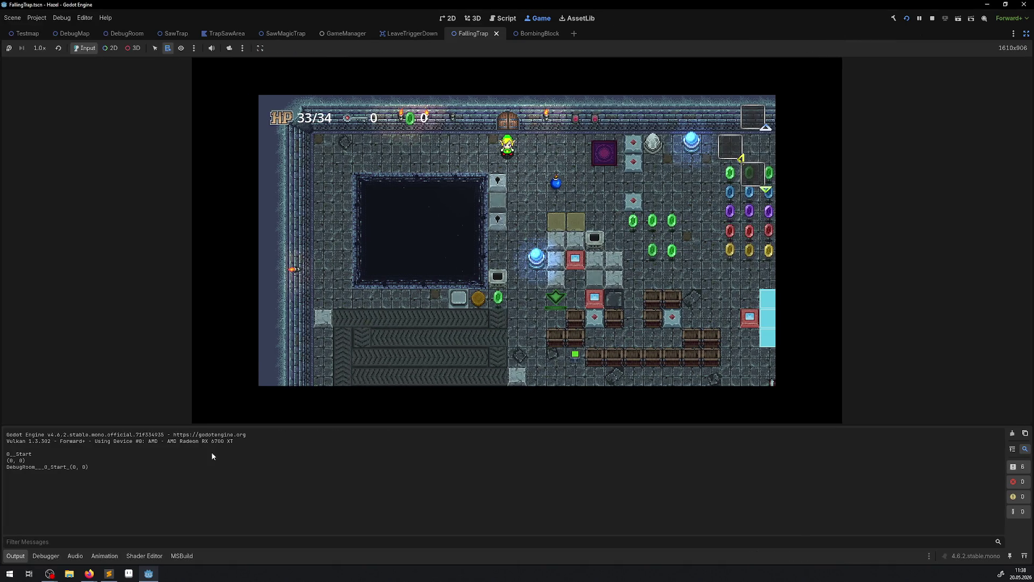
click(16, 556)
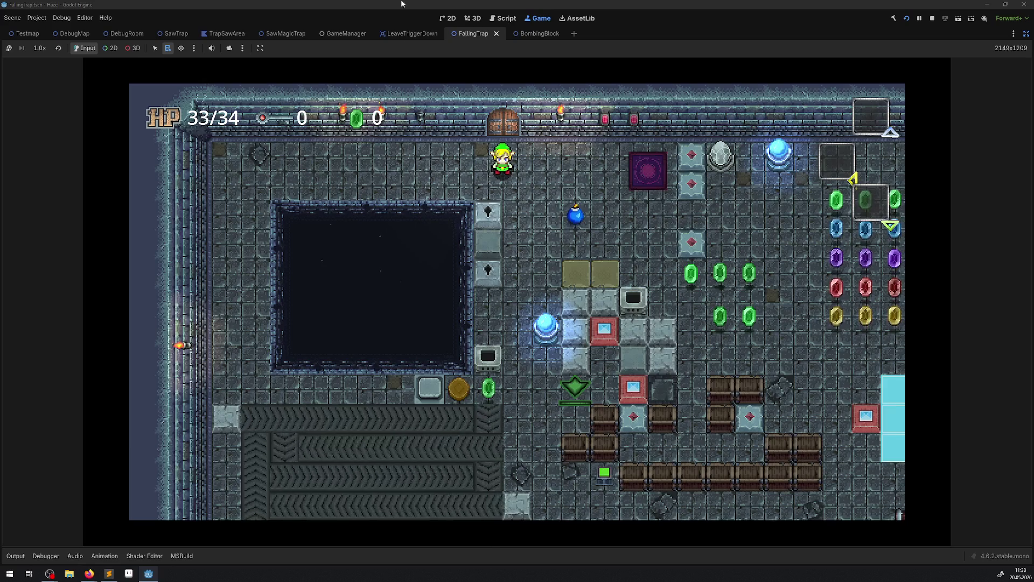
key(Right)
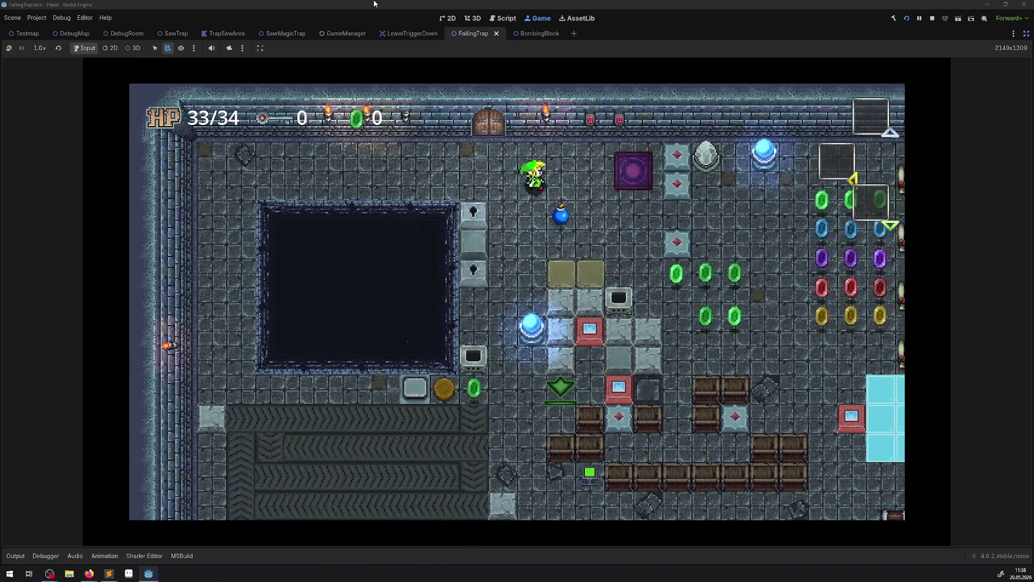
key(Down)
key(Right)
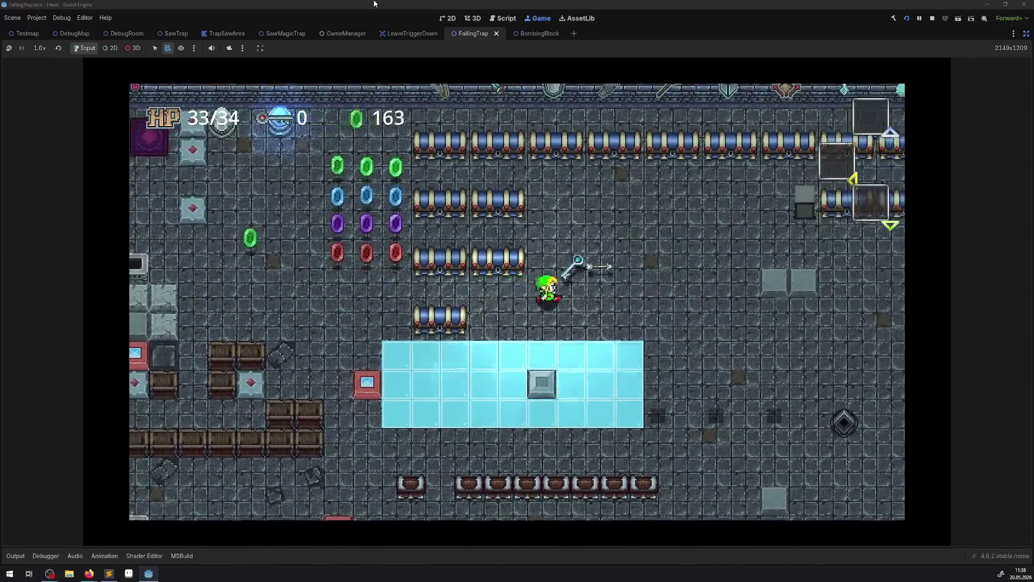
key(Right)
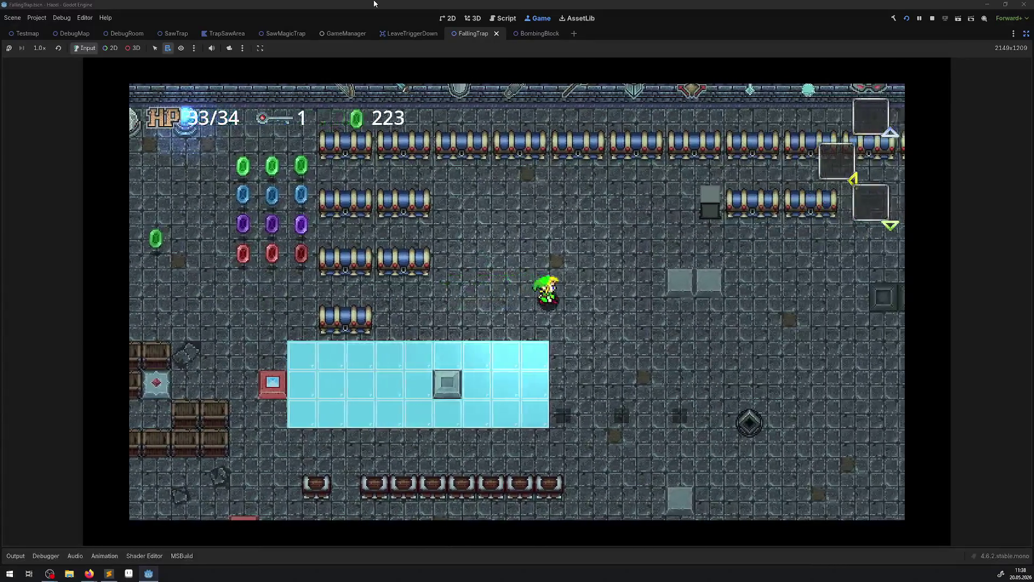
key(Down)
key(Down)
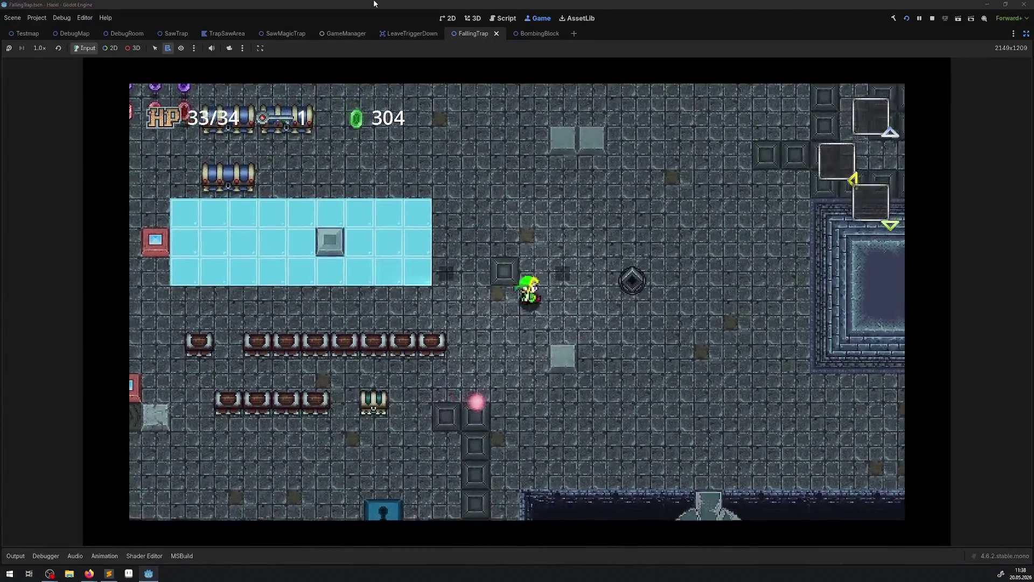
Steer the hero around the room collecting the key and rupees, then stop the game
key(Right)
key(Up)
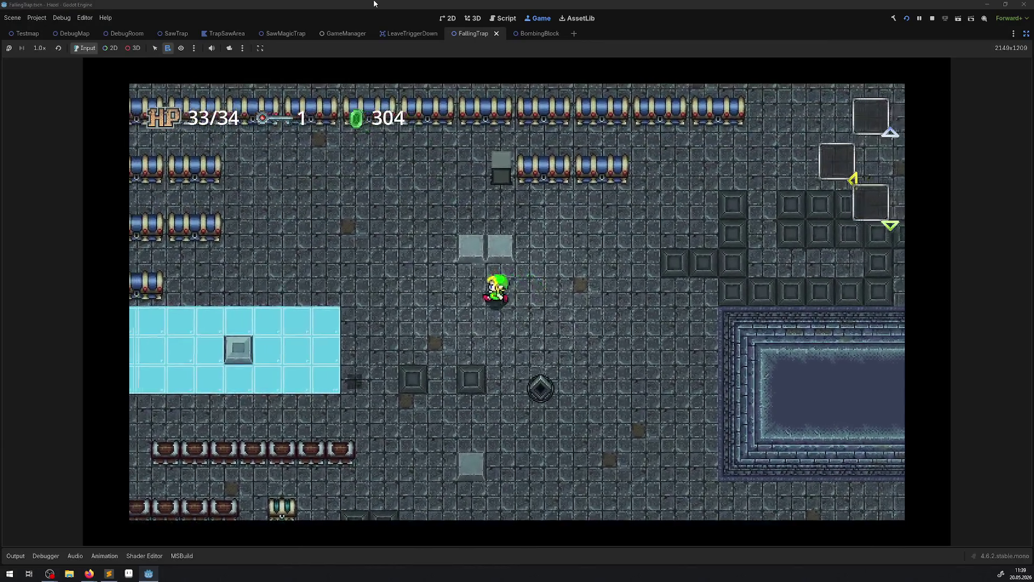
key(Left)
key(Down)
key(Right)
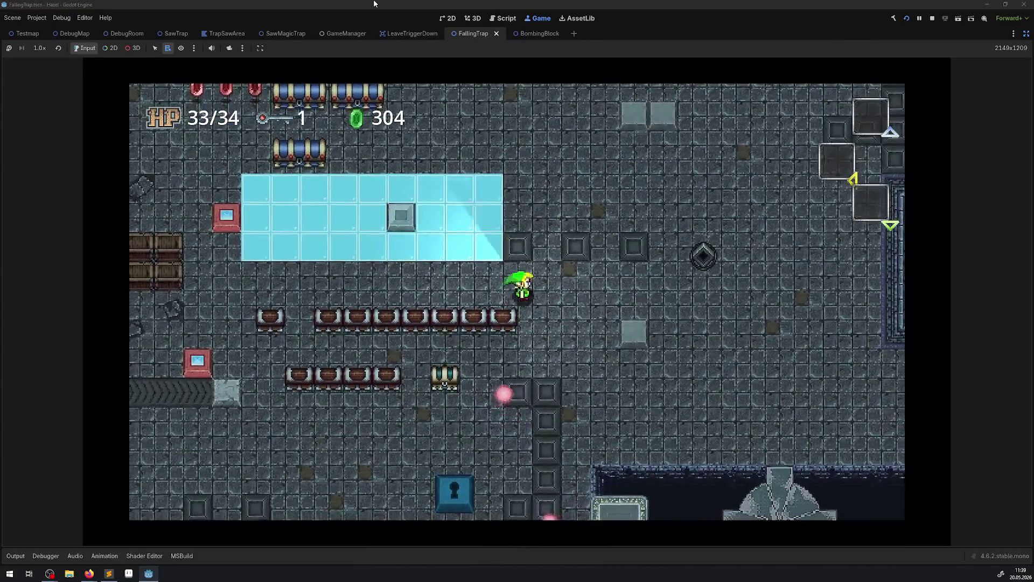
key(Up)
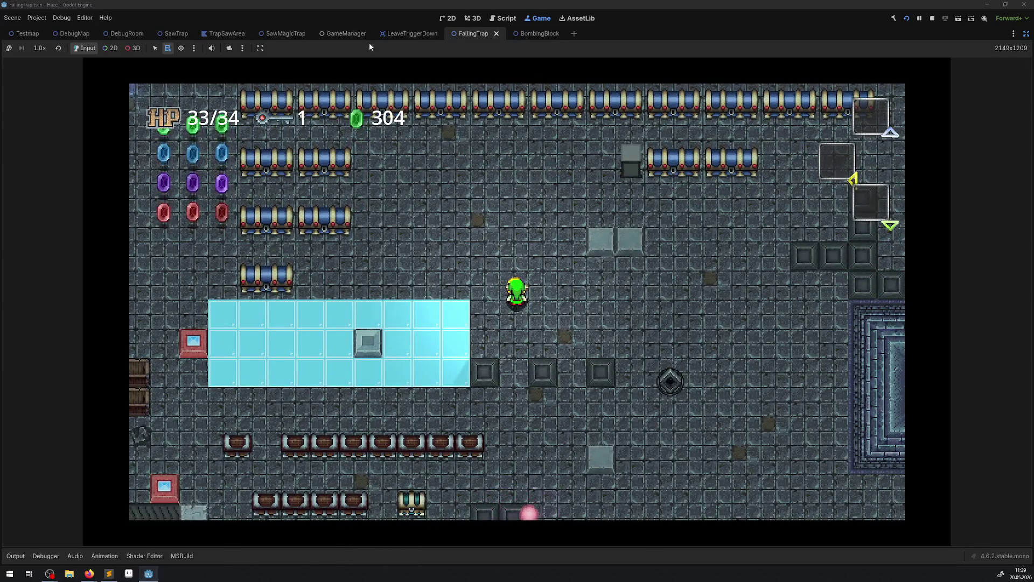
click(932, 18)
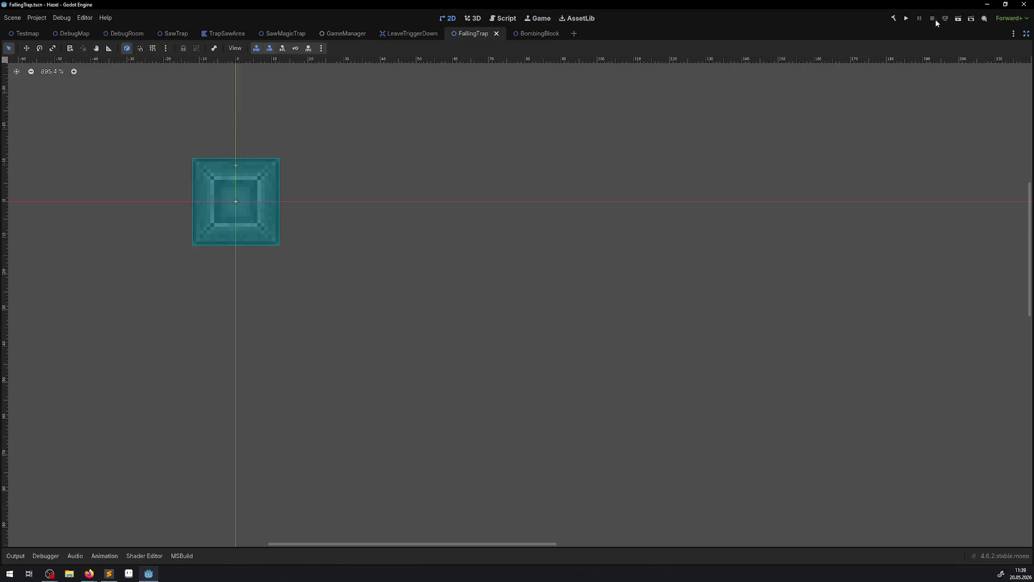
Set AStartFalling's first AnimatedSprite2D scale keyframe to 0, save the scene, and open FallingTrap's script
click(1027, 34)
click(45, 72)
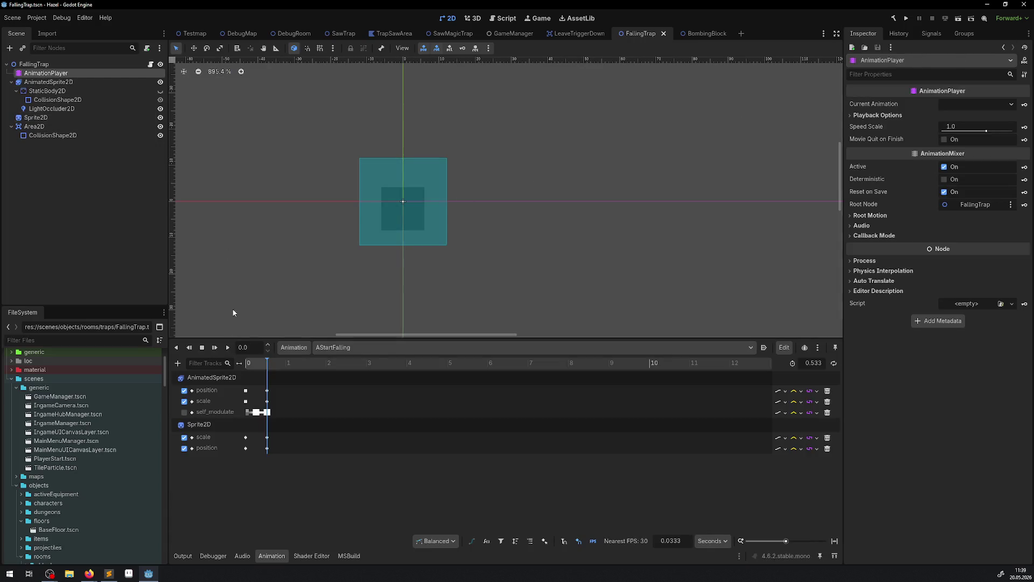
click(245, 401)
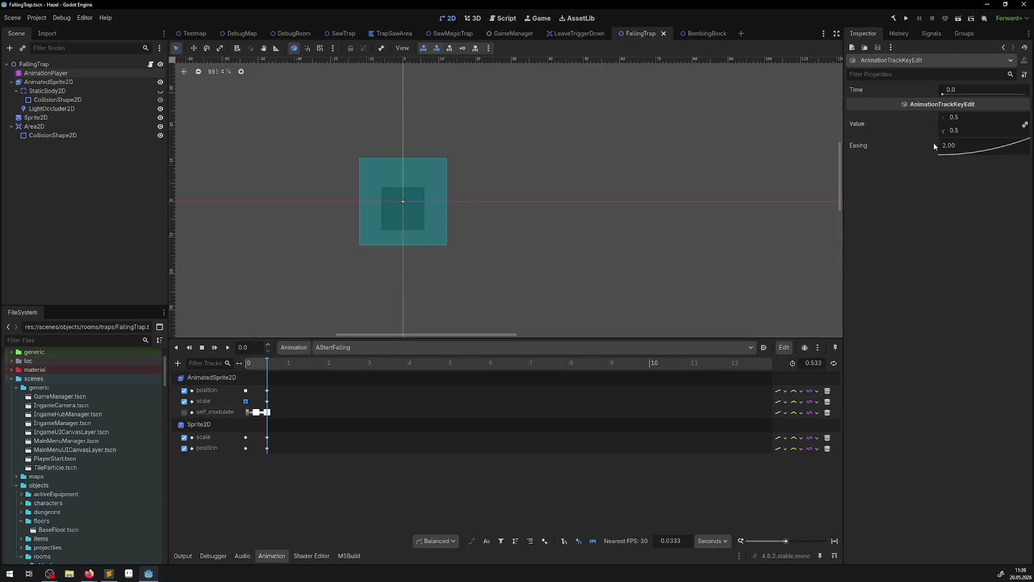
click(971, 117)
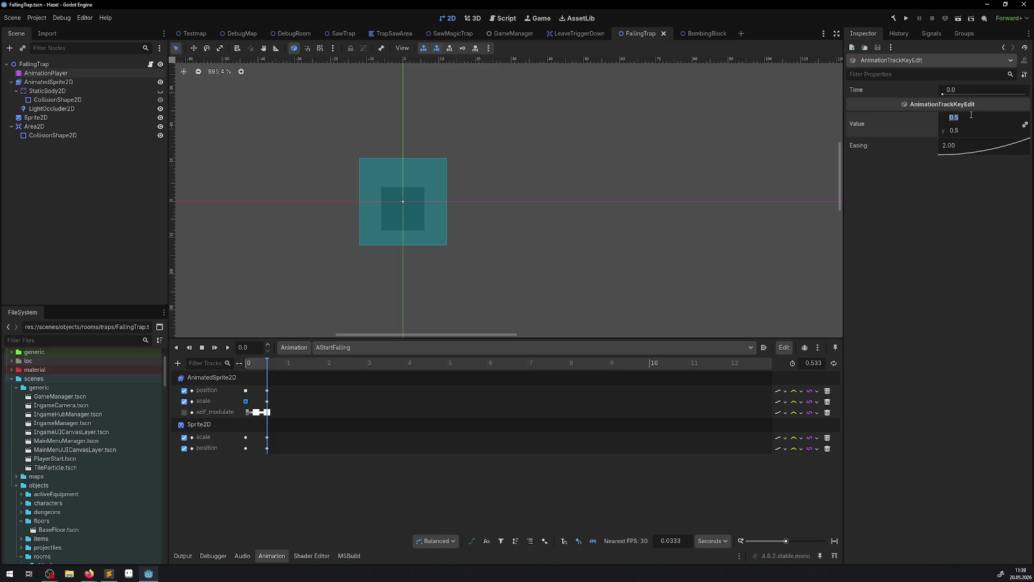
text(0)
key(Return)
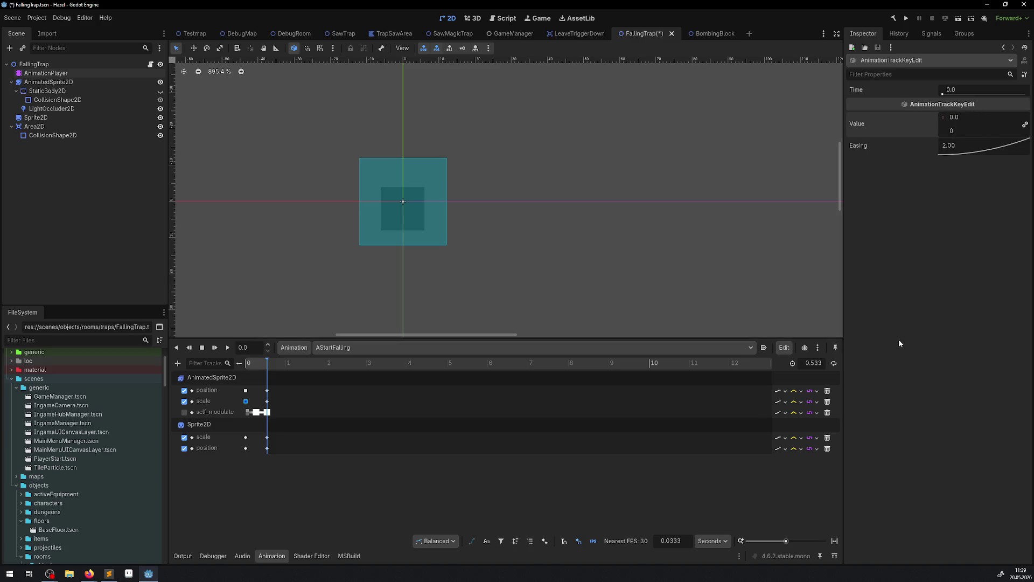
key(ctrl+s)
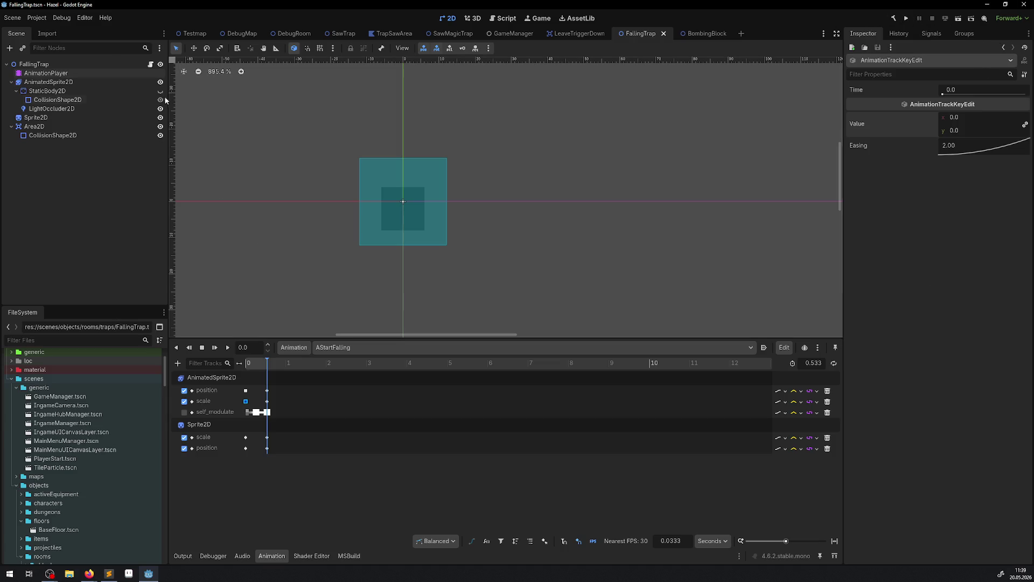
click(151, 65)
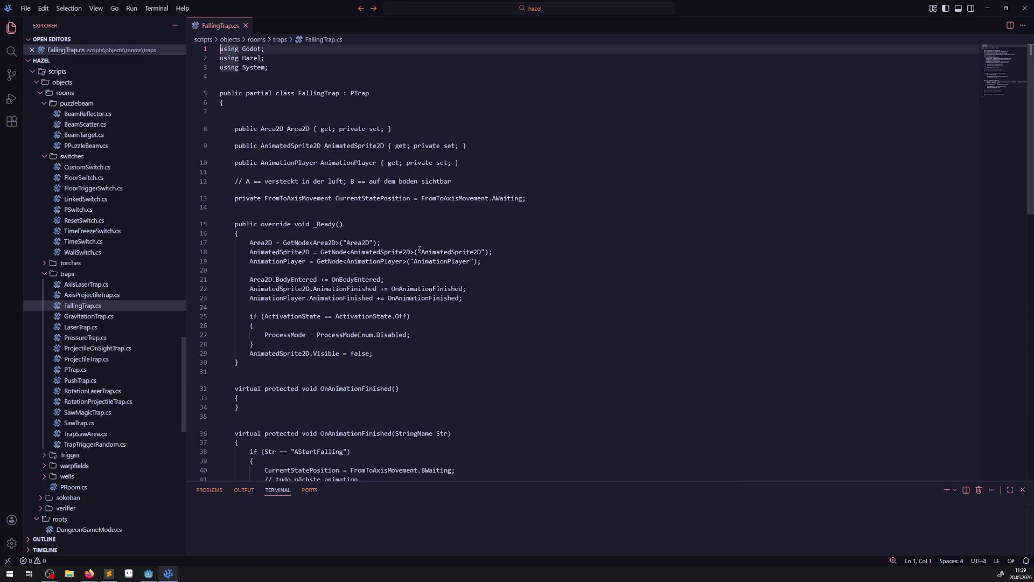
Search 'staticbo', select PurchasableItem.cs line 42's collision-enabling statement, and return to FallingTrap.cs
scroll(415, 247, down, 9)
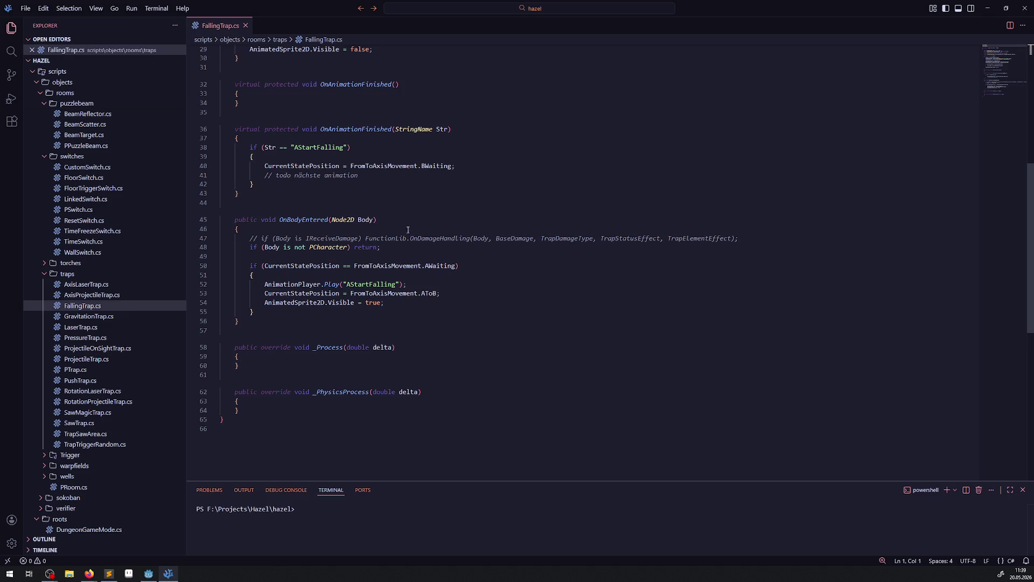
click(10, 52)
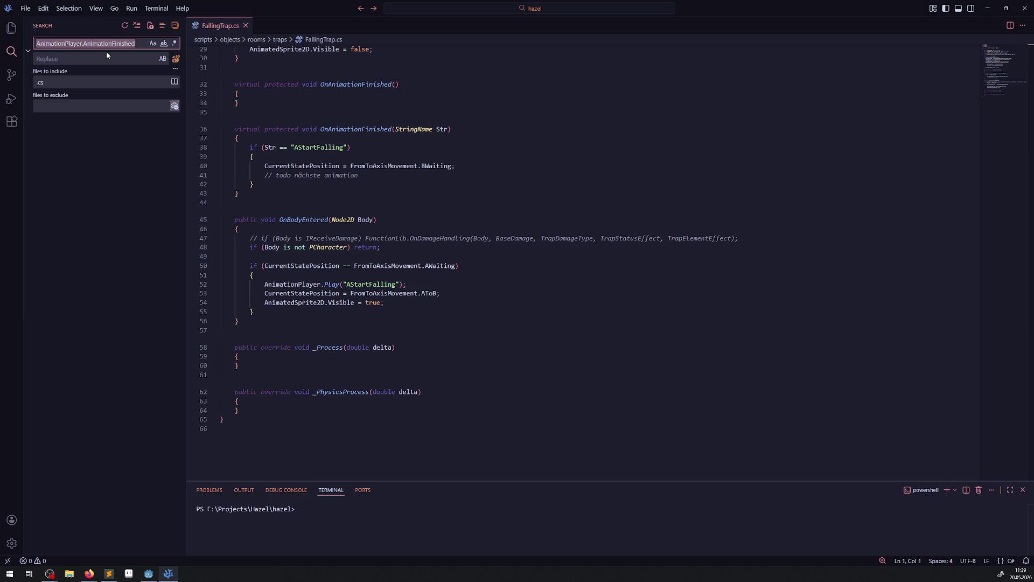
text(staticbo)
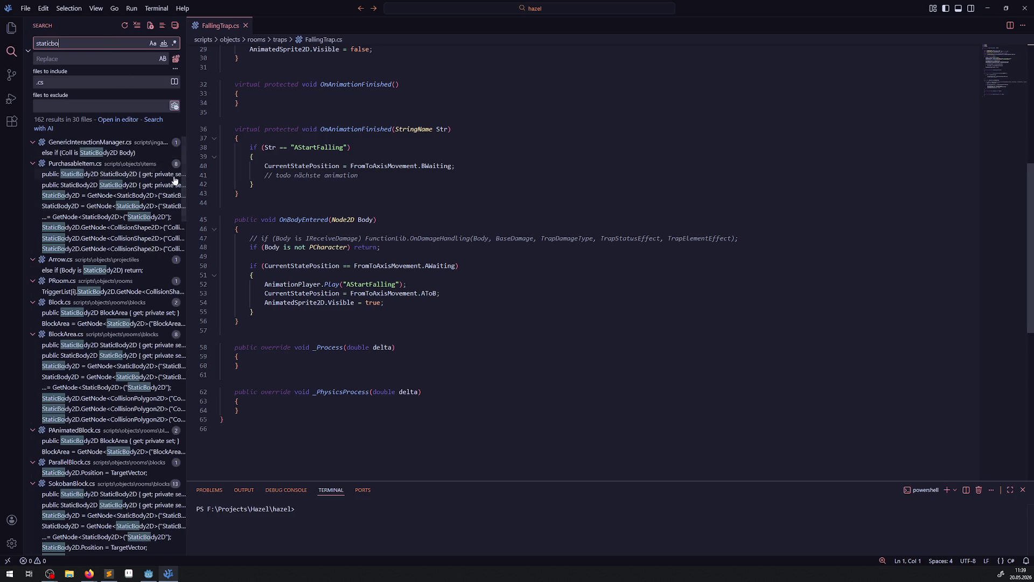
click(135, 227)
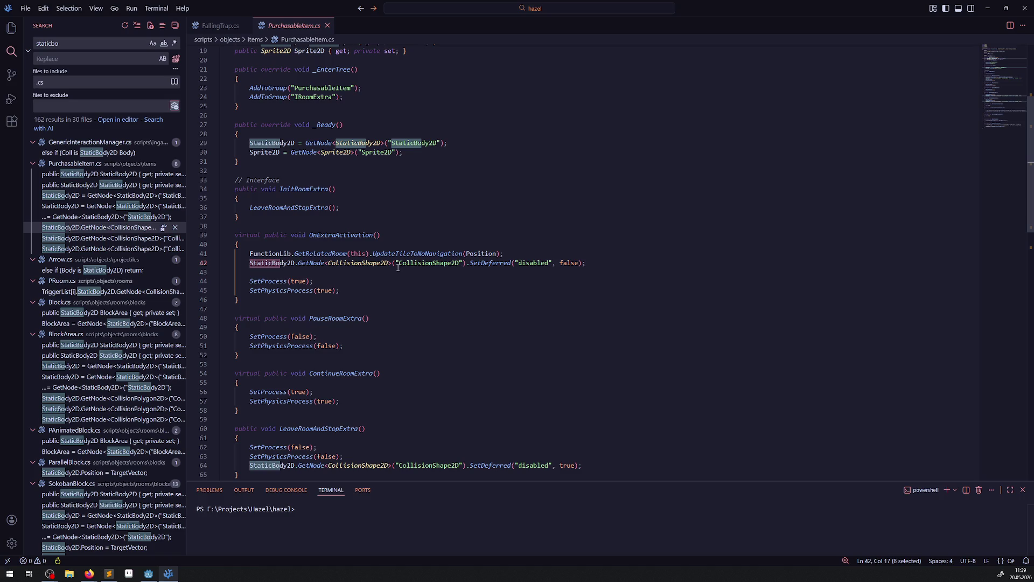
drag(606, 268, 223, 263)
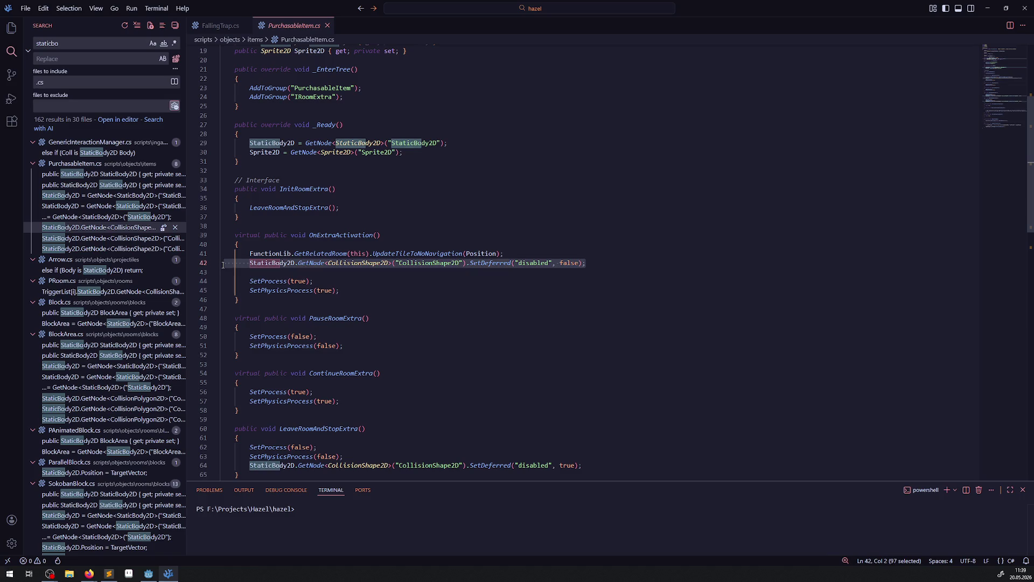
click(218, 25)
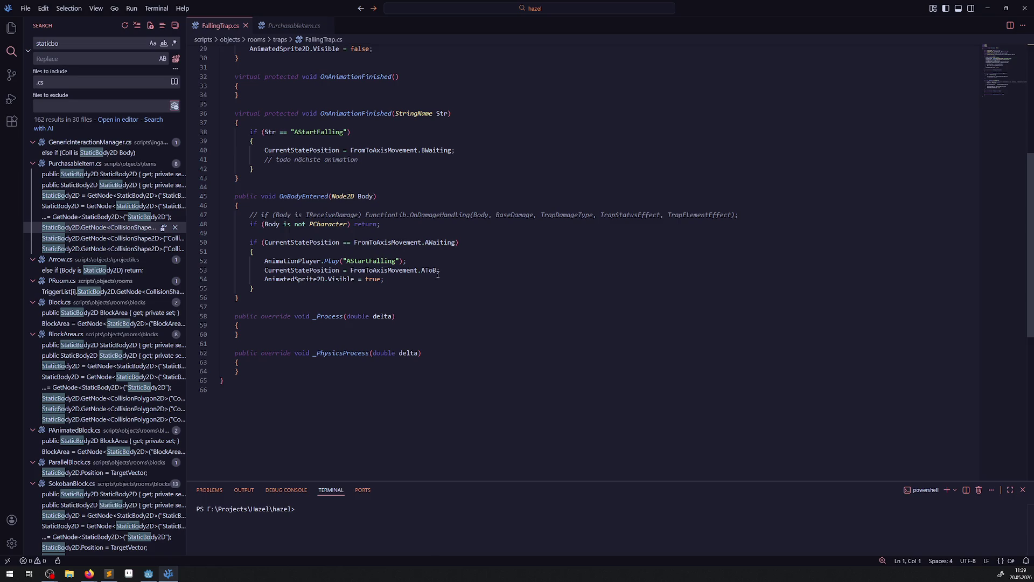
Paste the StaticBody2D CollisionShape2D SetDeferred line below the Visible line, change false to true, and save
scroll(438, 275, up, 9)
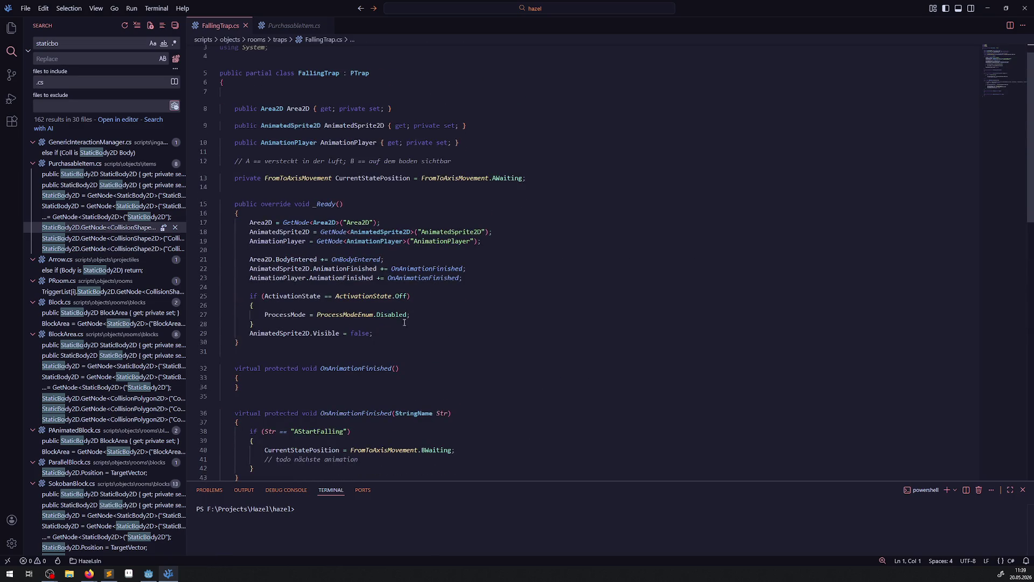
click(420, 314)
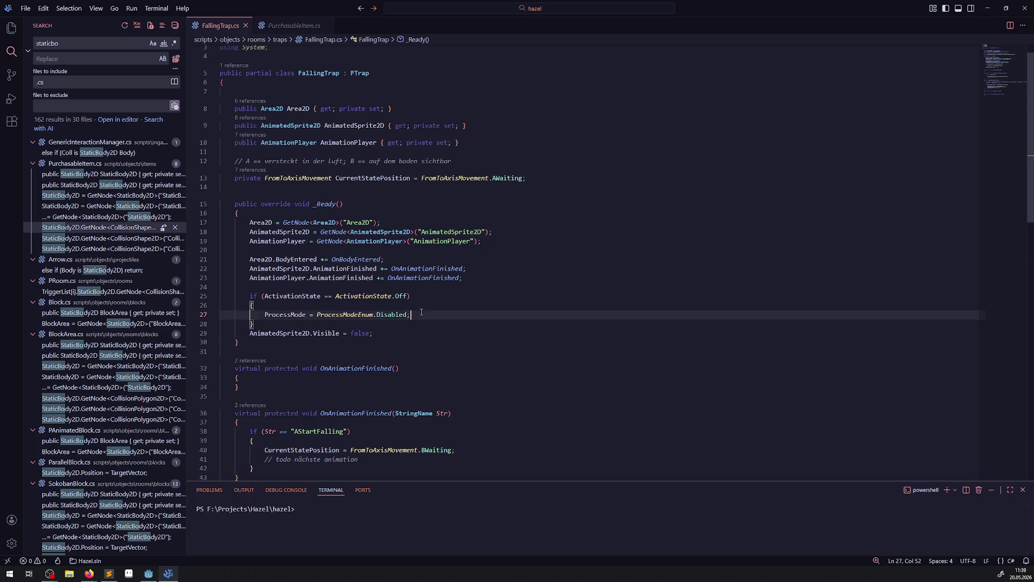
key(Return)
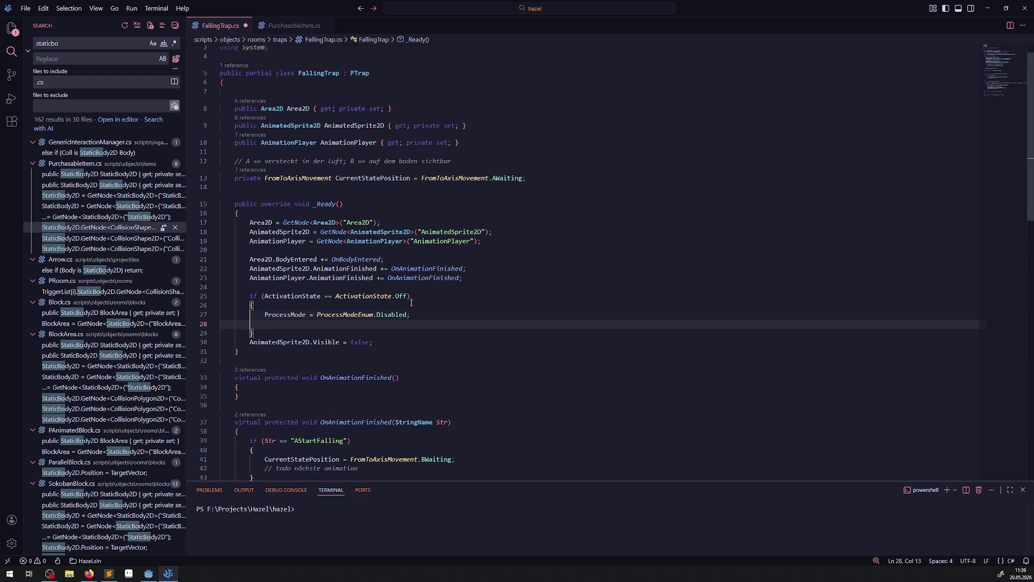
key(ctrl+z)
click(387, 333)
key(Return)
text(StaticBody2D.GetNode<CollisionShape2D>("CollisionShape2D").SetDeferred("disabled", false);)
key(ctrl+s)
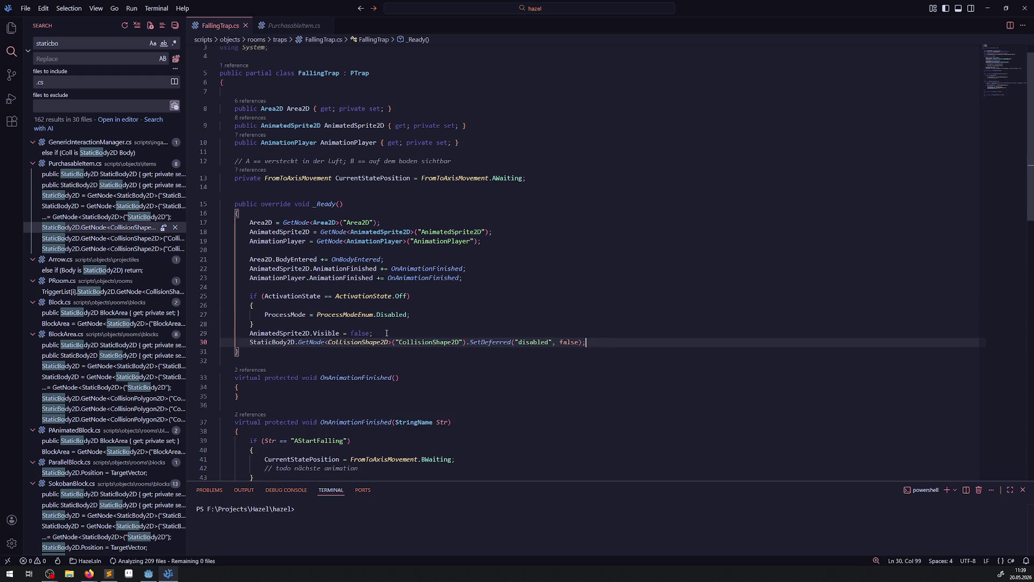
double_click(568, 342)
text(true)
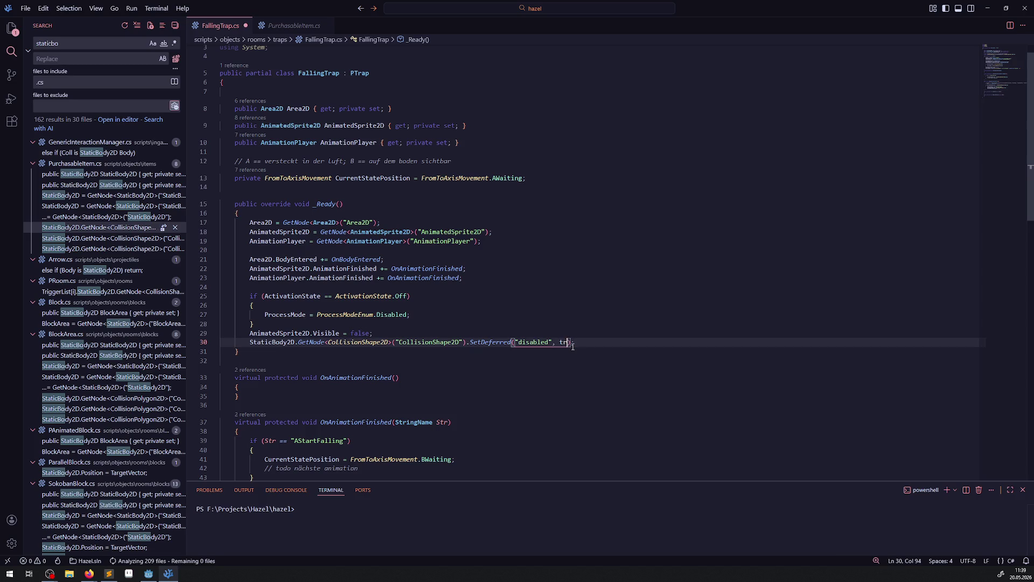
key(ctrl+s)
Check the StaticBody2D node's exact name in Godot's scene tree, then return to line 9 of FallingTrap.cs
scroll(427, 268, down, 7)
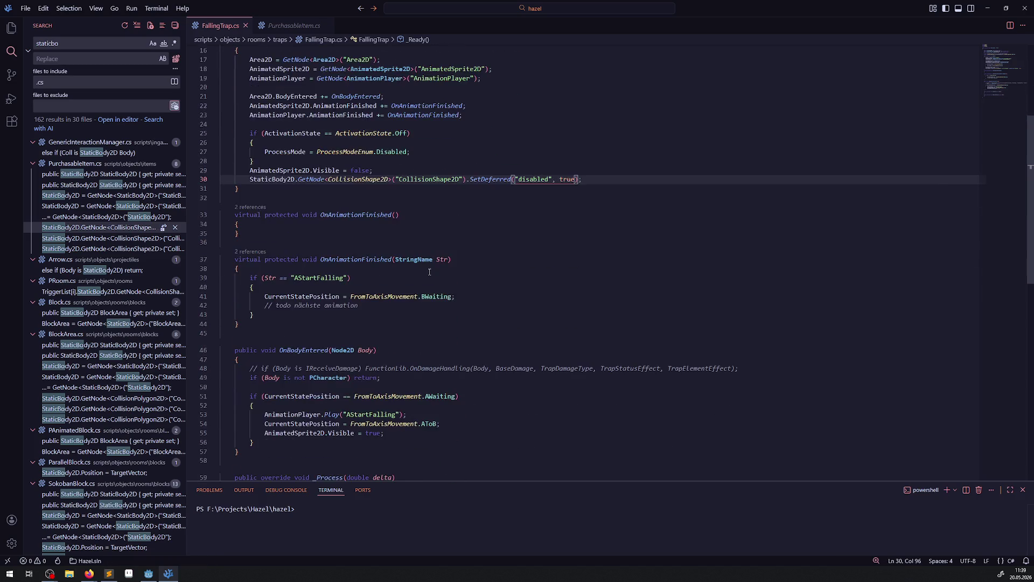
scroll(428, 268, down, 2)
click(384, 248)
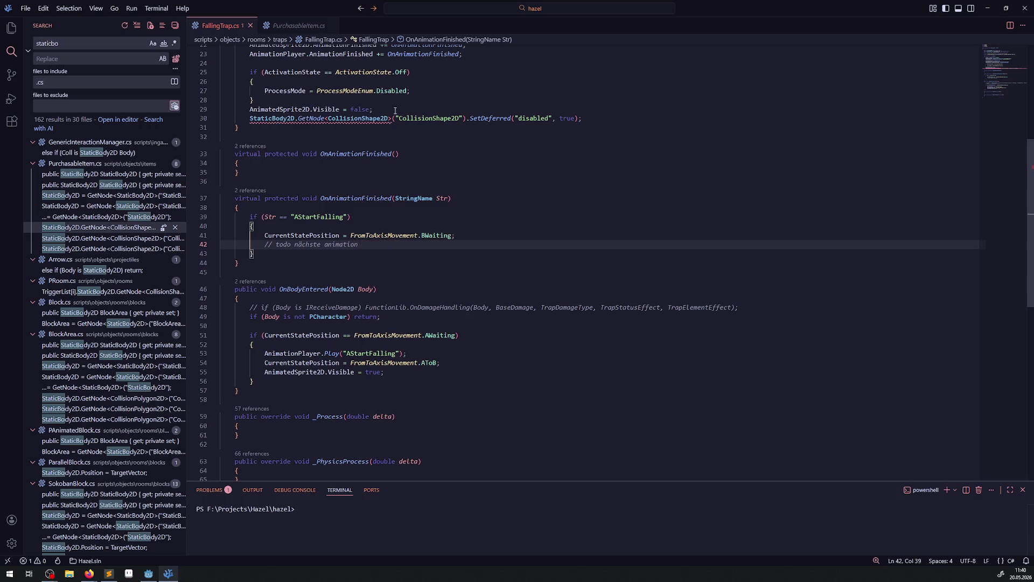
scroll(301, 251, up, 7)
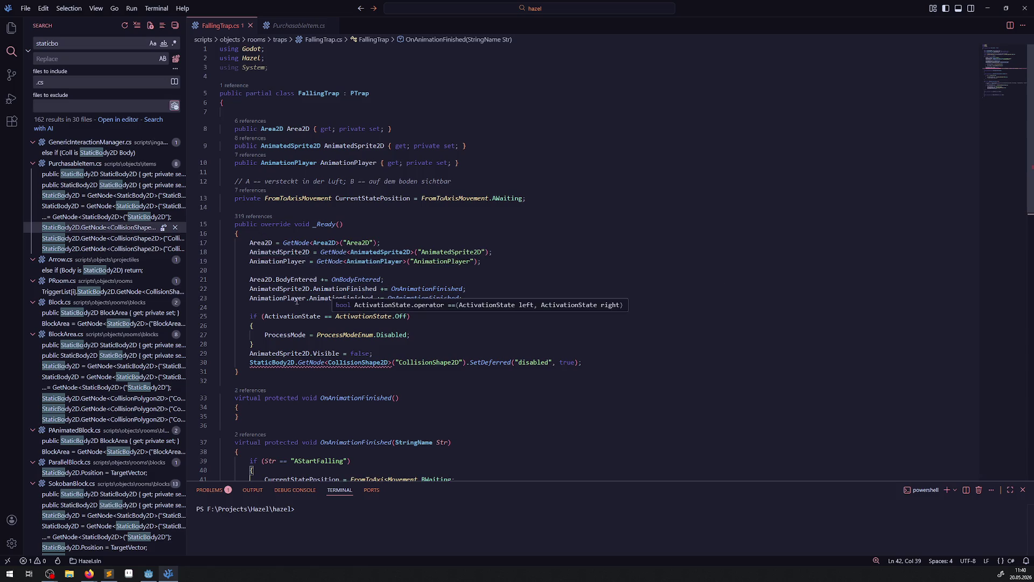
click(148, 573)
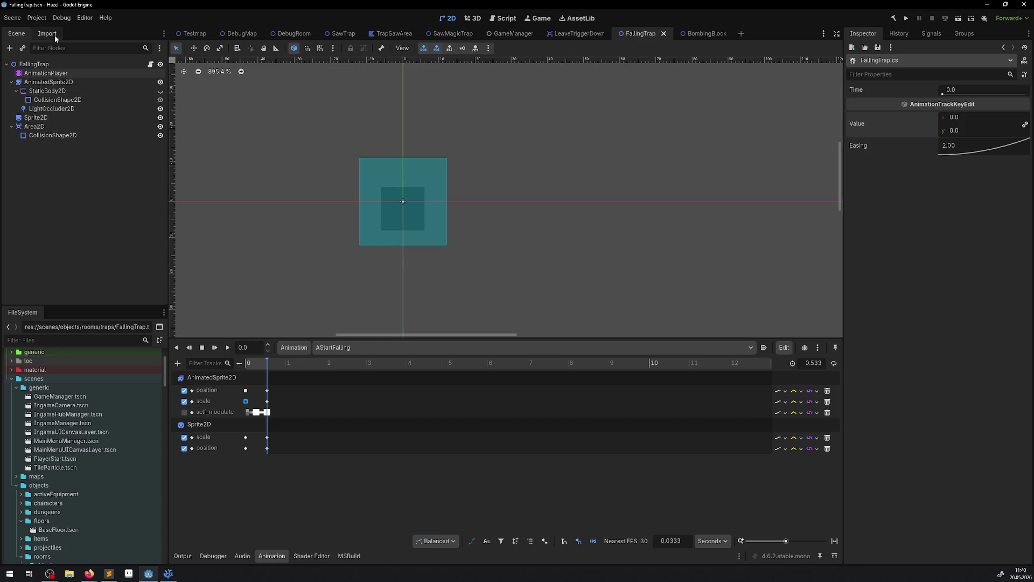
double_click(54, 91)
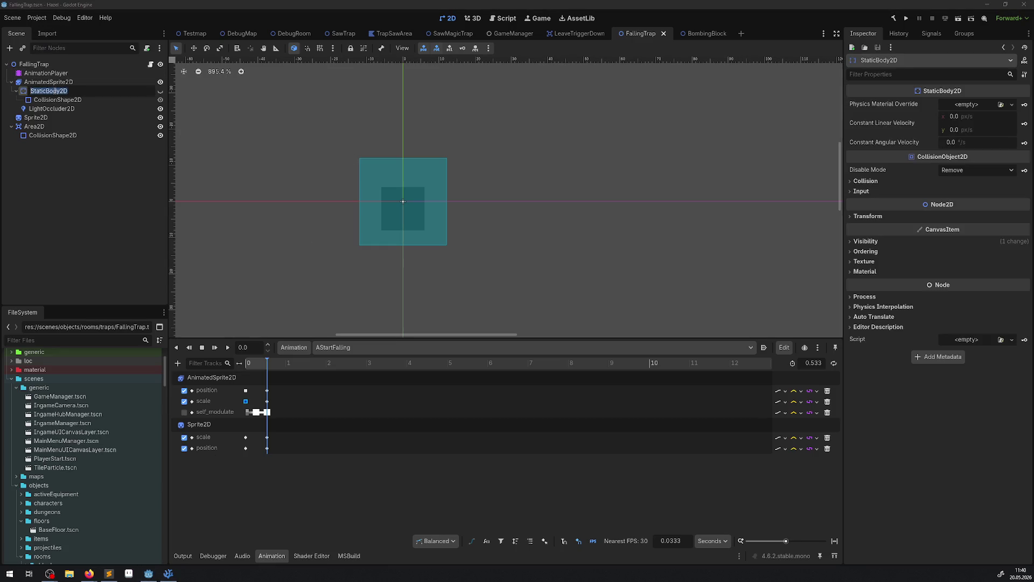
click(75, 168)
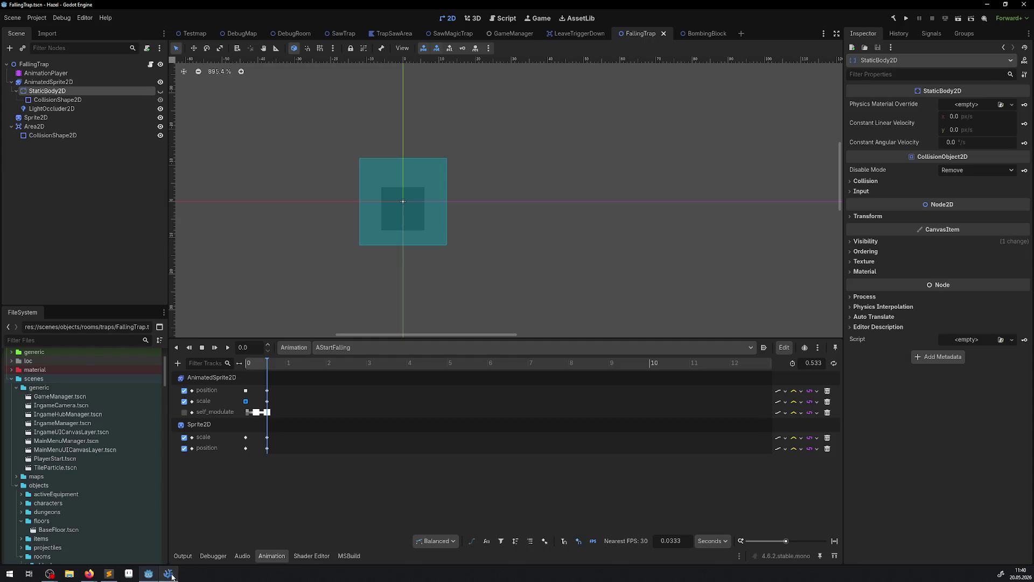
click(168, 573)
click(466, 145)
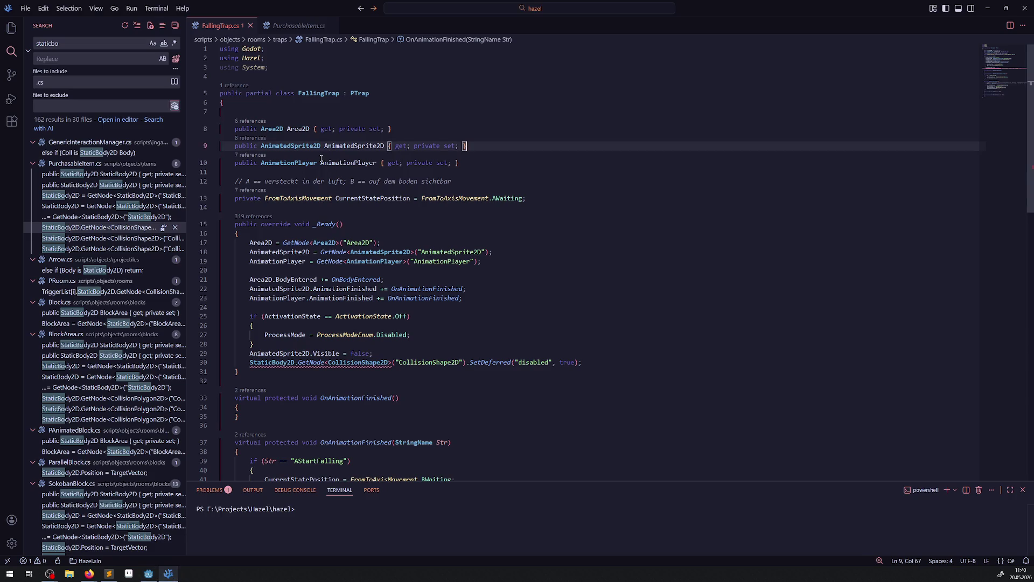
Add a StaticBody2D property by duplicating the AnimatedSprite2D property line and renaming it
key(shift+alt+Down)
double_click(291, 163)
text(StaticBody2D)
double_click(345, 163)
text(StaticBody2D)
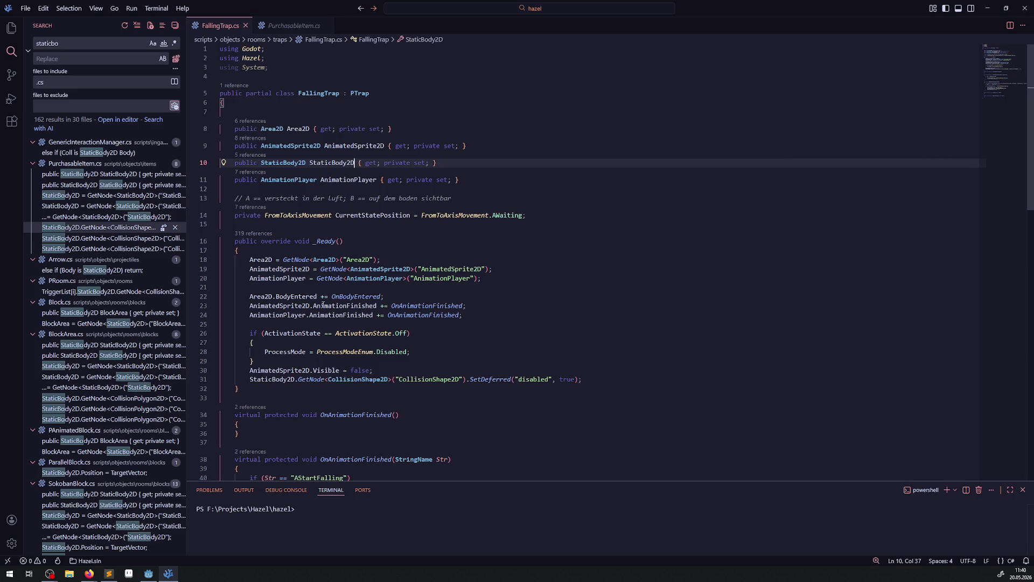
Duplicate the AnimationPlayer GetNode line in _Ready and change it to StaticBody2D = GetNode<StaticBody2D>("StaticBody2D")
click(343, 277)
key(shift+alt+Down)
key(Home)
key(shift+ctrl+Right)
text(StaticBody2D)
double_click(380, 289)
text(StaticBody2D)
key(ctrl+Right)
key(shift+ctrl+Left)
text(StaticBody2D)
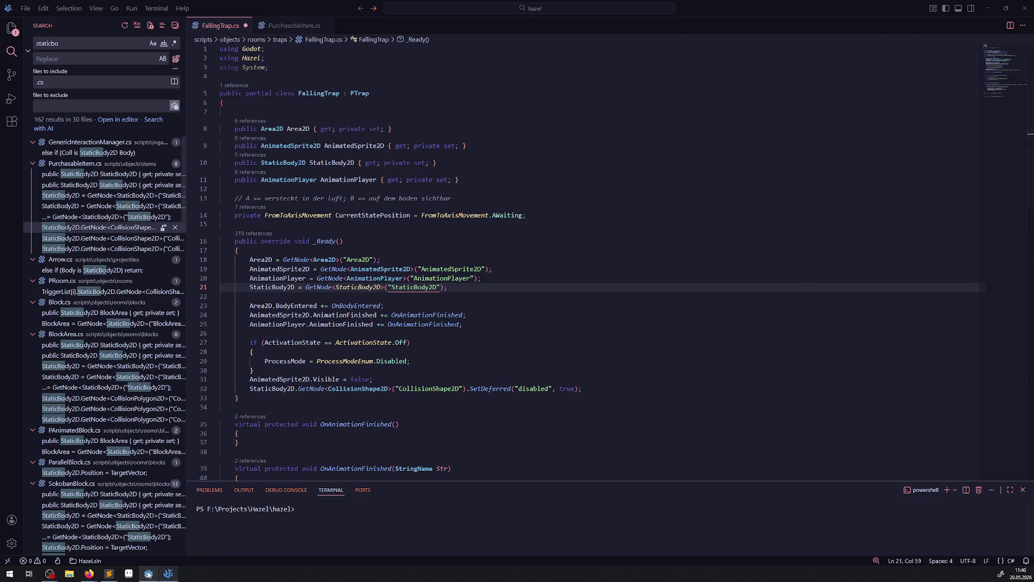
Prefix the StaticBody2D GetNode call with AnimatedSprite2D. and select the line-32 collision-disable statement
click(149, 574)
click(148, 574)
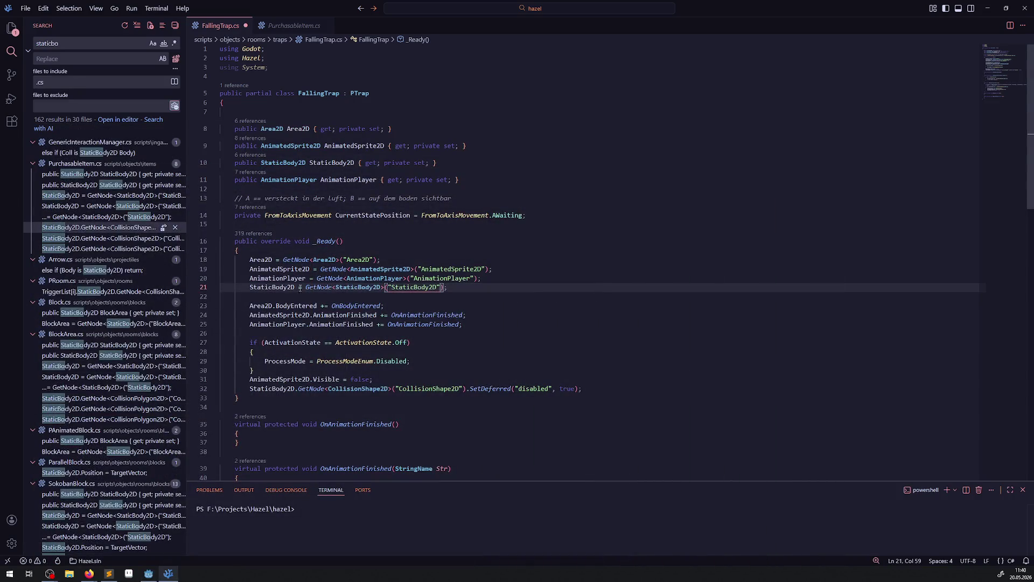
double_click(278, 269)
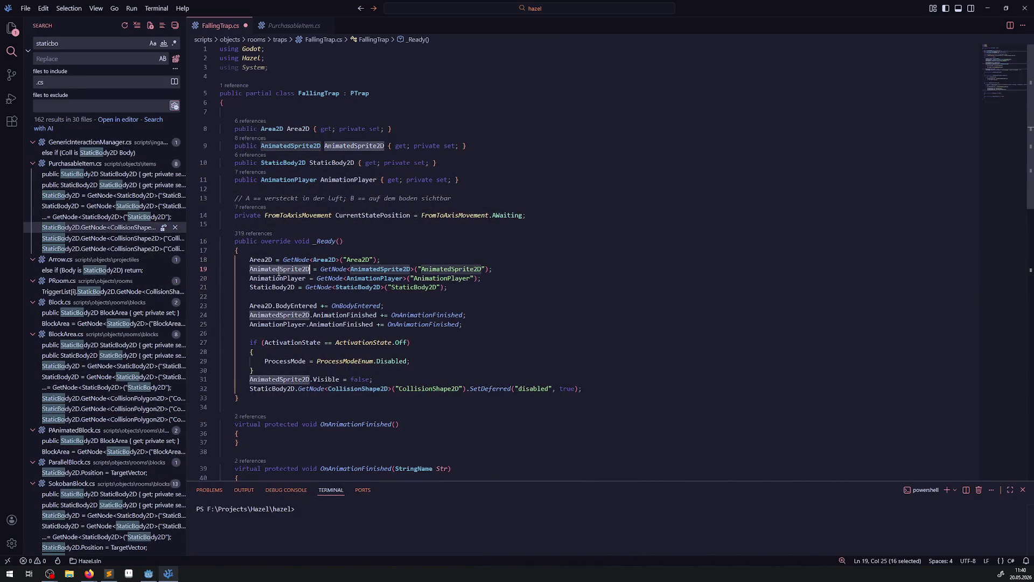
key(ctrl+c)
click(305, 287)
key(ctrl+v)
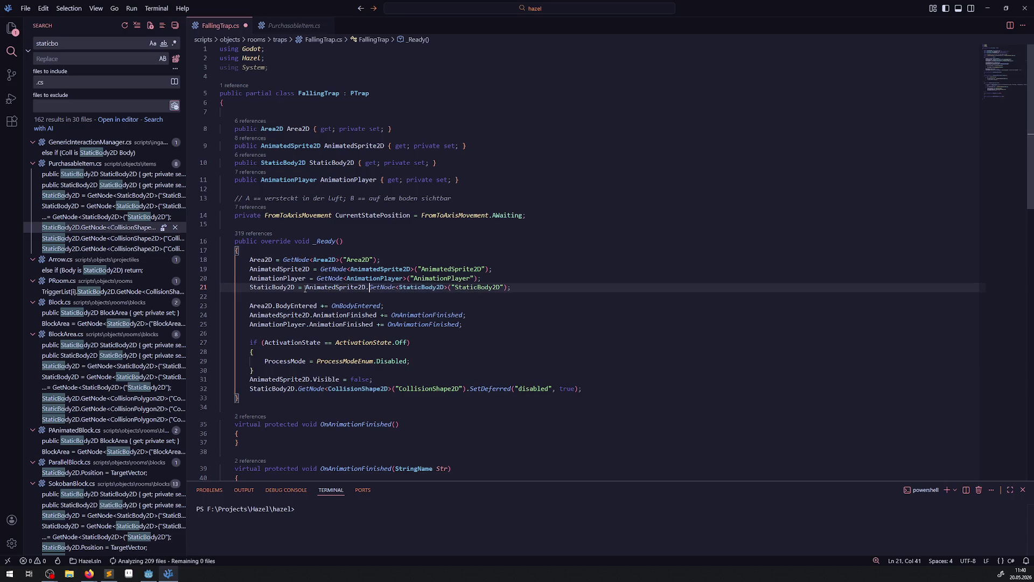
text(.)
click(593, 228)
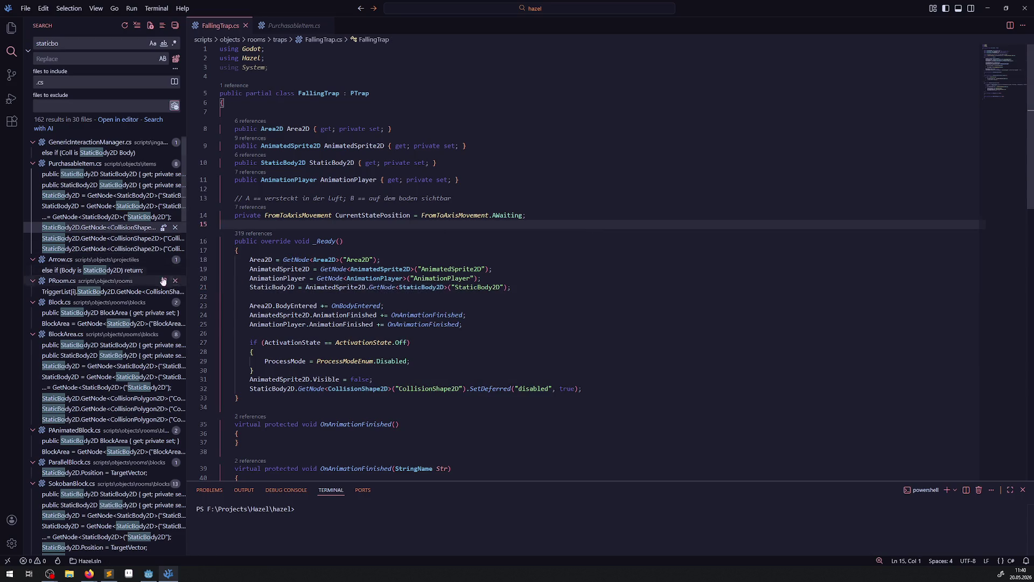
drag(581, 388, 228, 387)
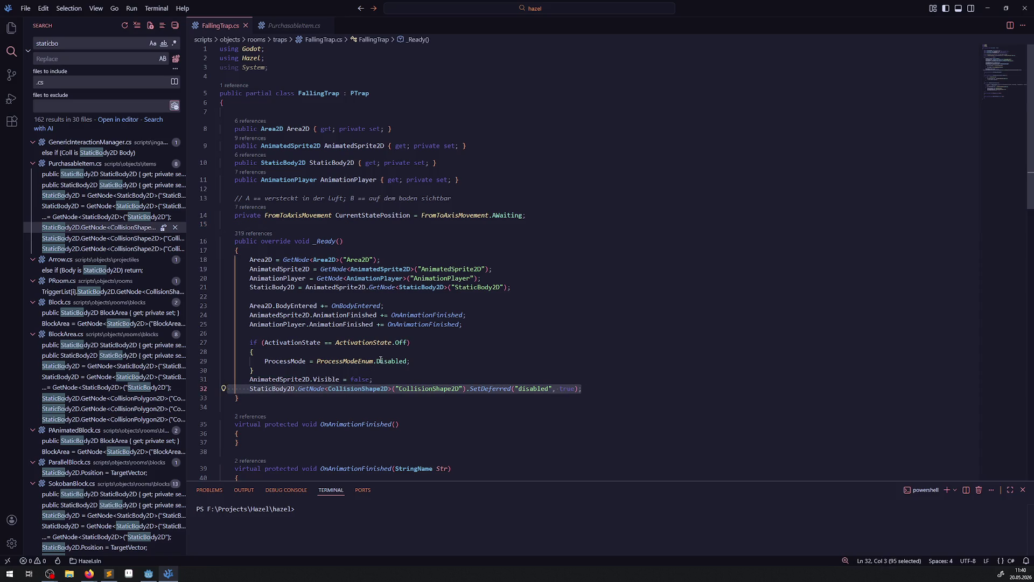
scroll(381, 360, down, 5)
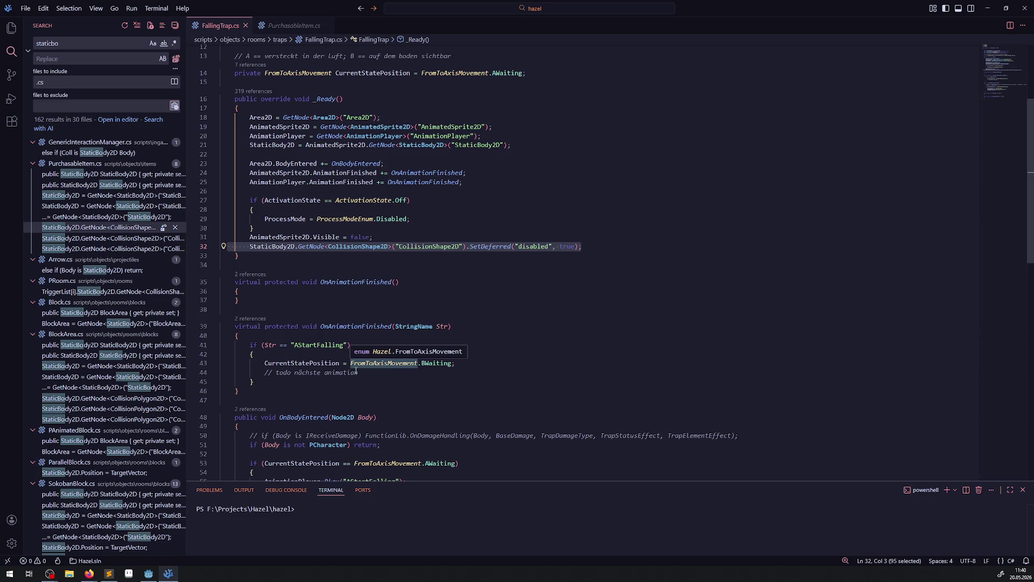
scroll(417, 317, down, 4)
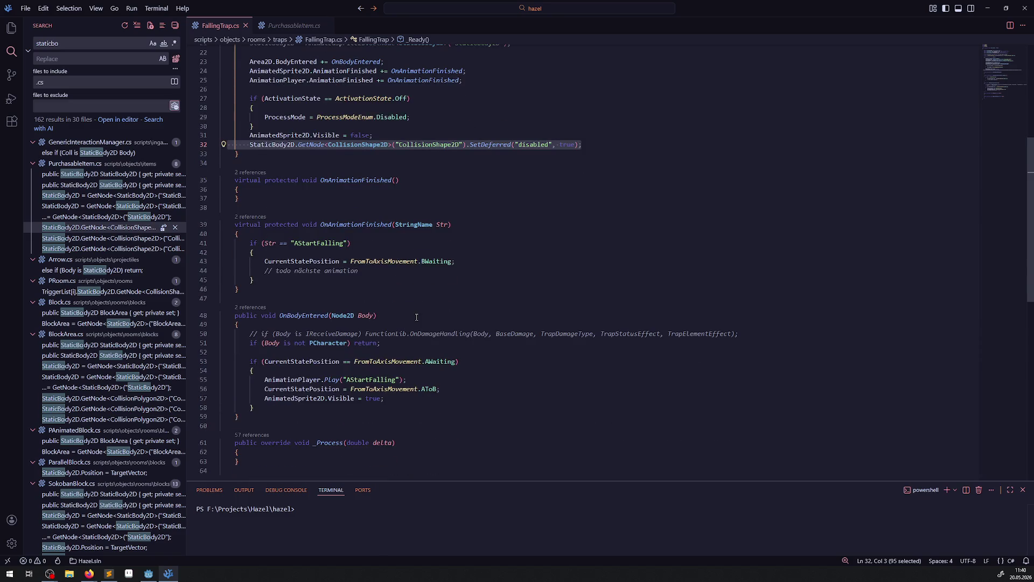
Paste the collision statement after the BWaiting assignment and change true to false
click(462, 260)
key(Return)
key(ctrl+v)
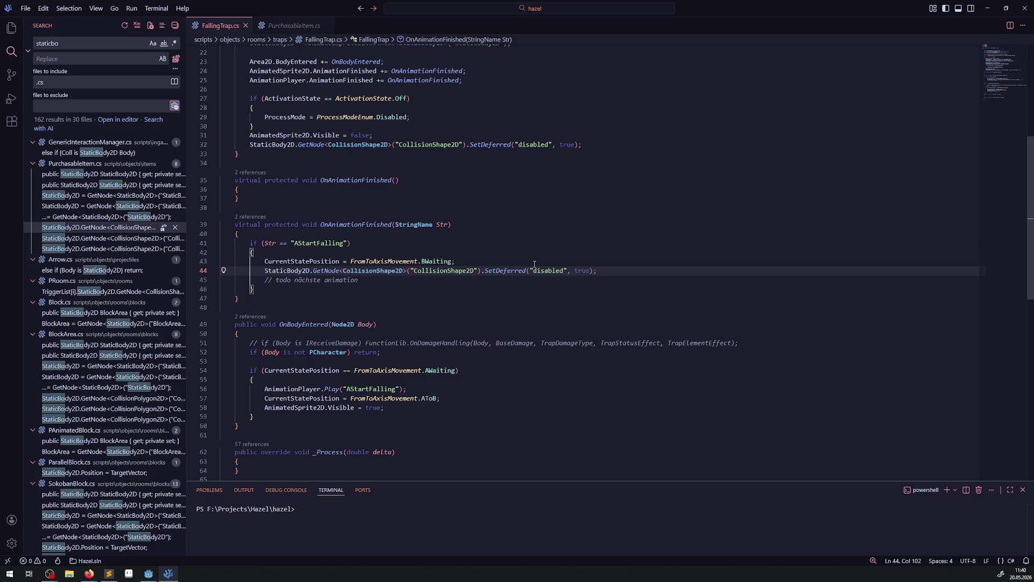
double_click(580, 271)
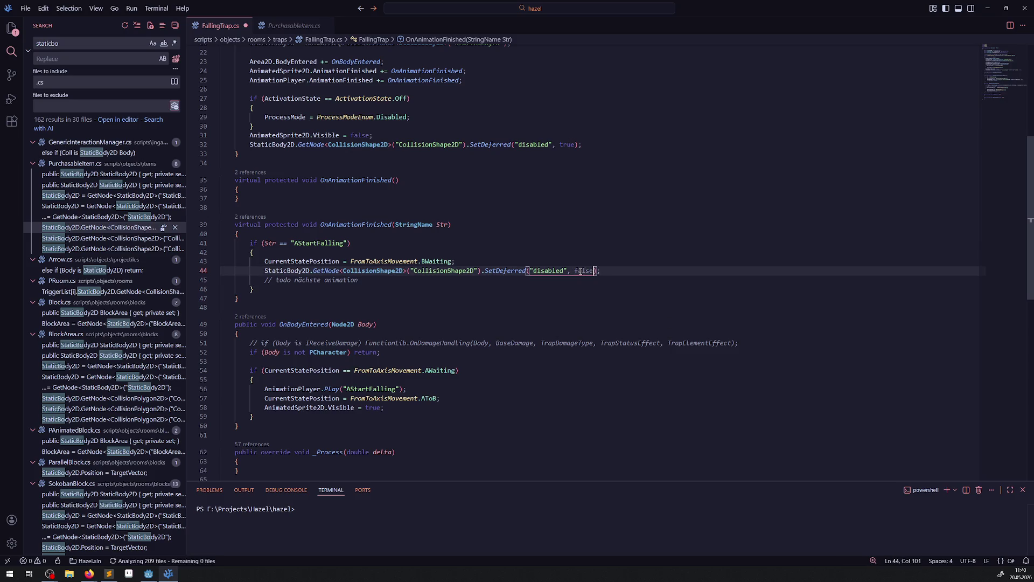
text(false)
Highlight Area2D's usages in the script and add an empty line after the re-enable statement
scroll(432, 266, down, 8)
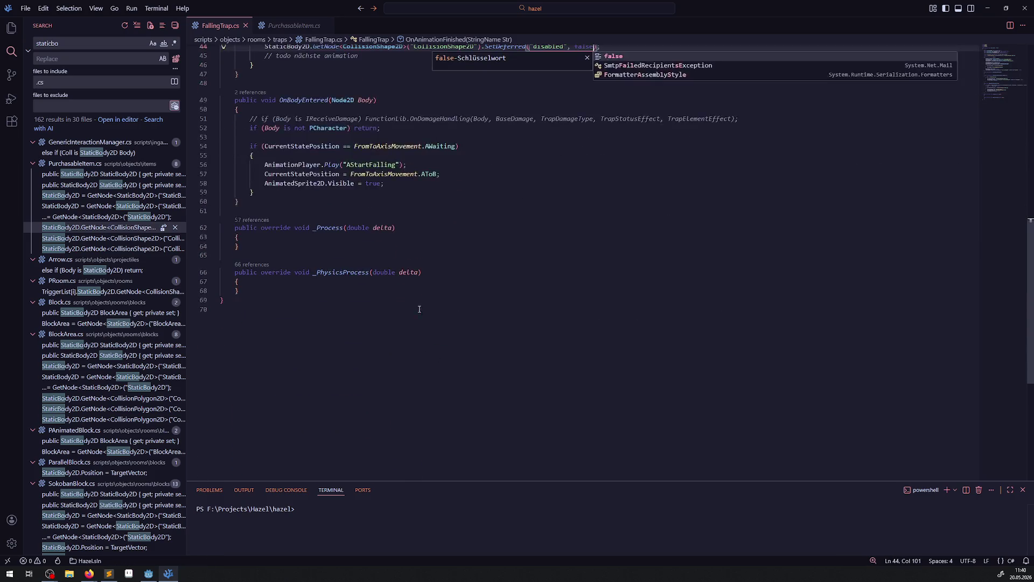
scroll(415, 305, up, 12)
scroll(415, 305, up, 1)
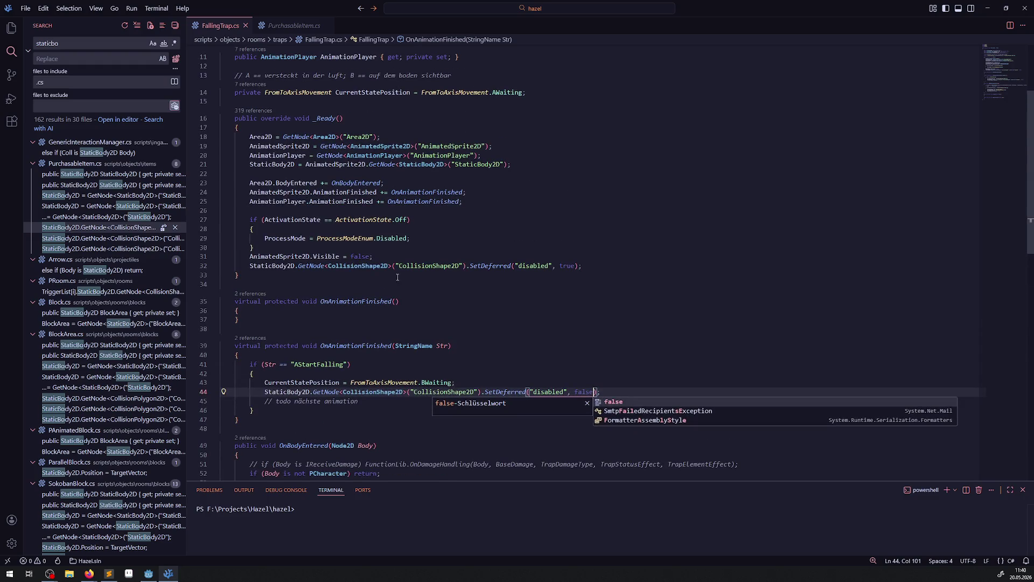
mouse_move(345, 193)
double_click(264, 184)
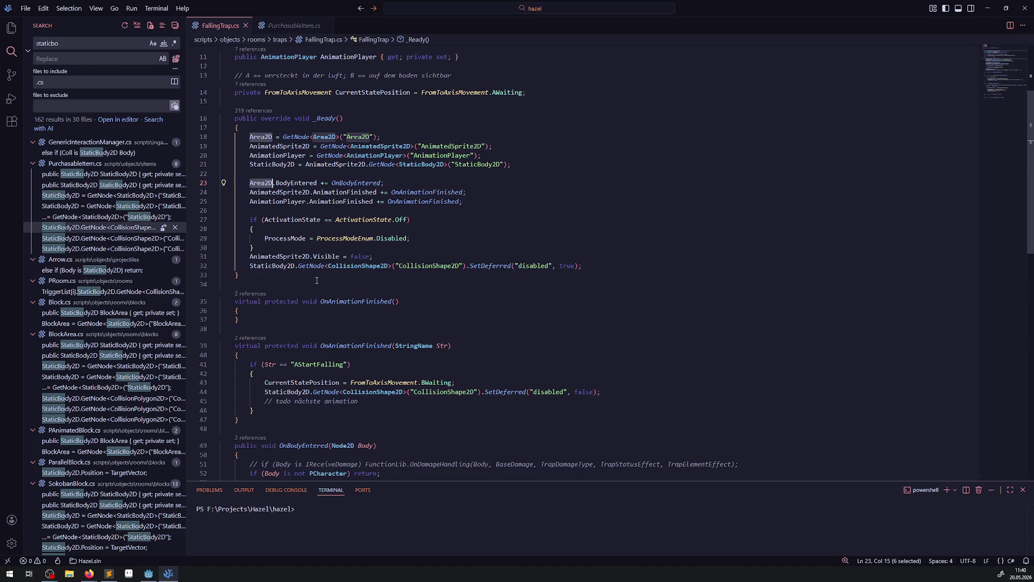
scroll(316, 281, down, 5)
click(644, 208)
key(Return)
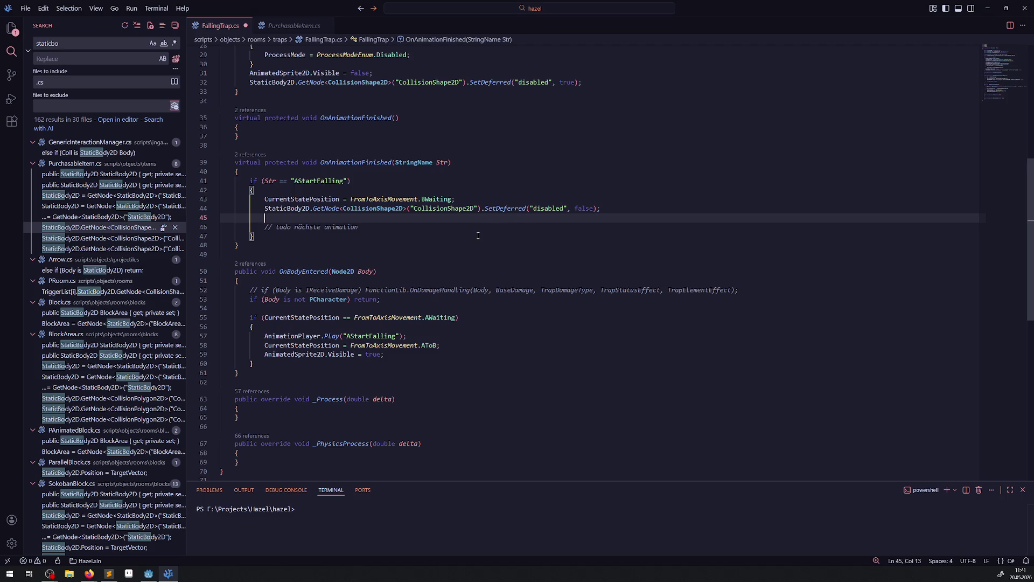
Write foreach (var Body in Area2D.GetOverlappingBodies()) on line 46 using IntelliSense
key(Return)
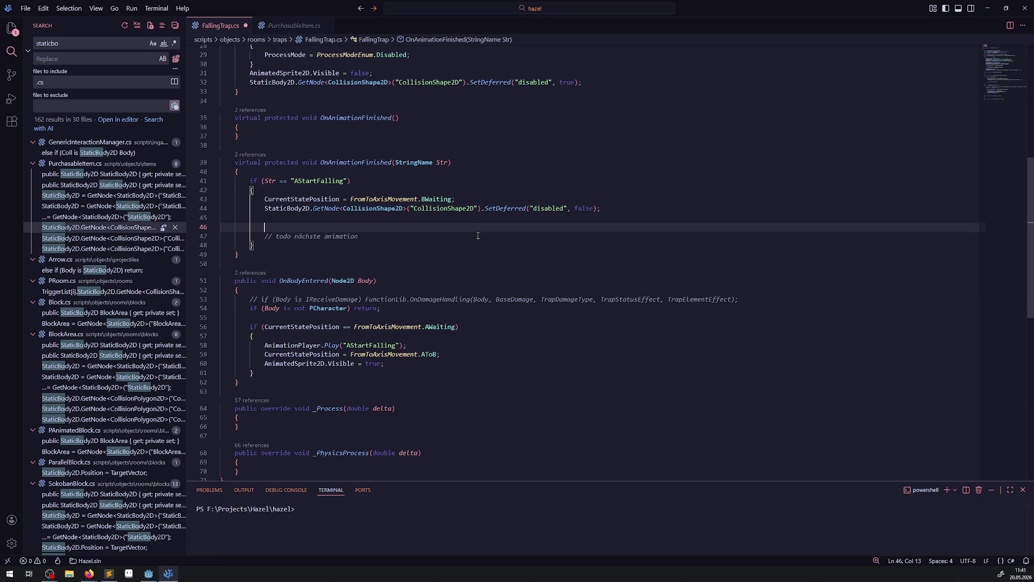
scroll(302, 134, up, 2)
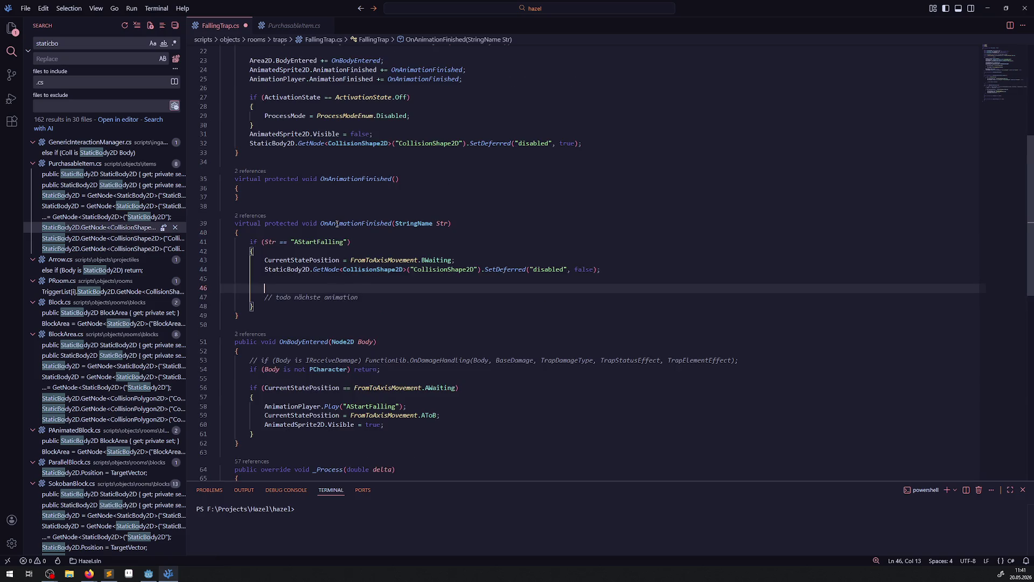
text(Area)
text(2D)
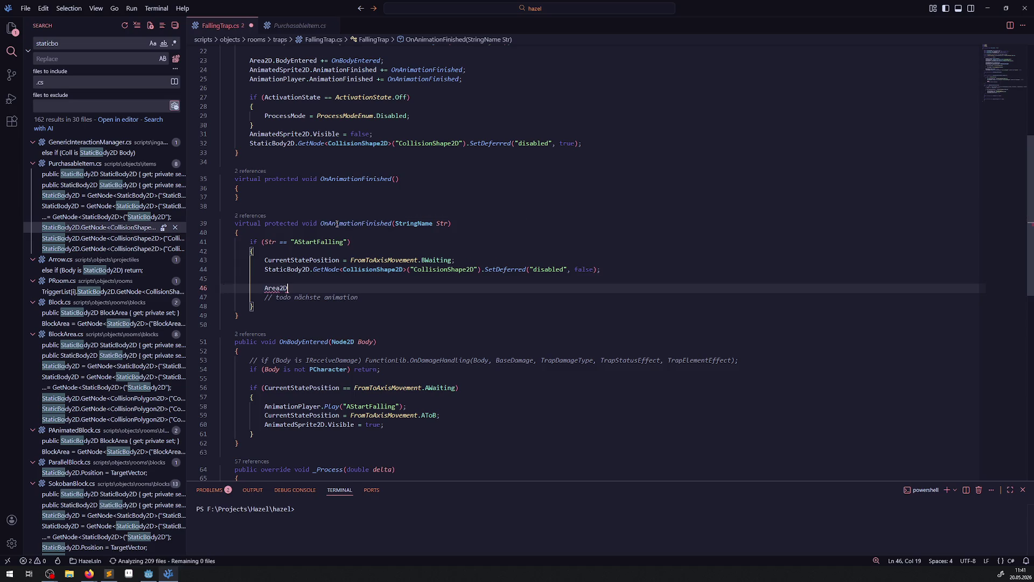
text(.Over)
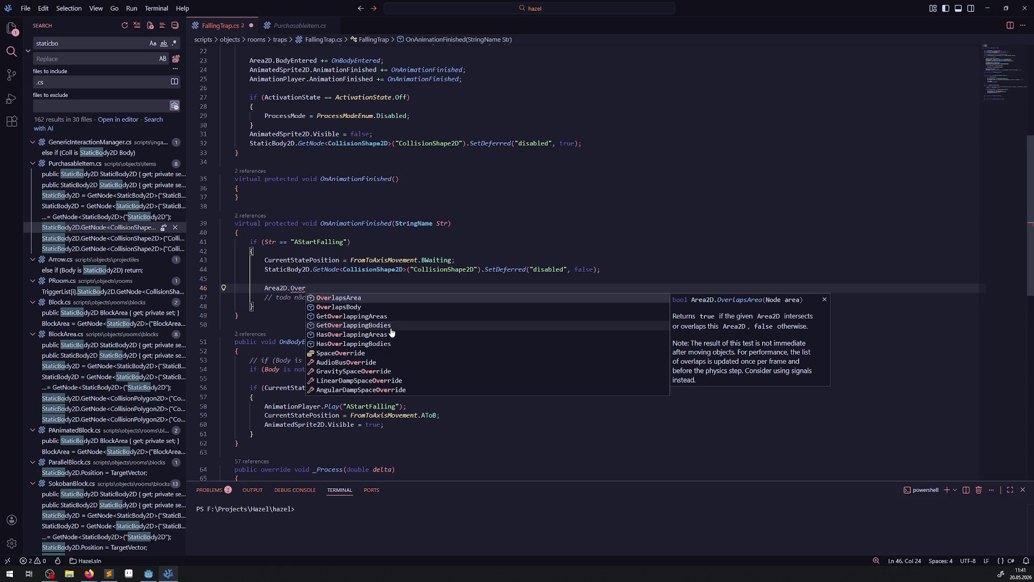
click(390, 326)
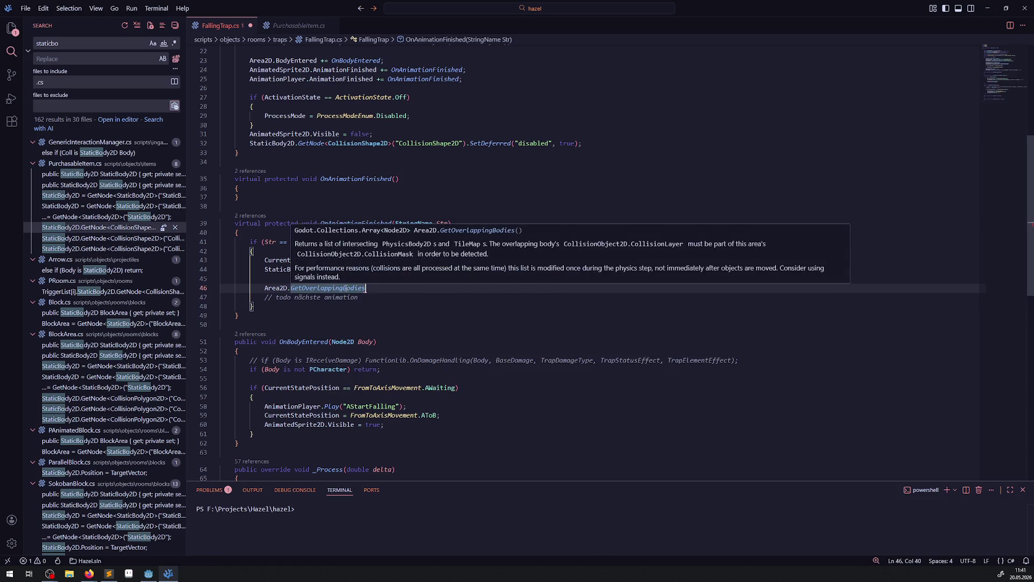
click(260, 291)
text(foreach()
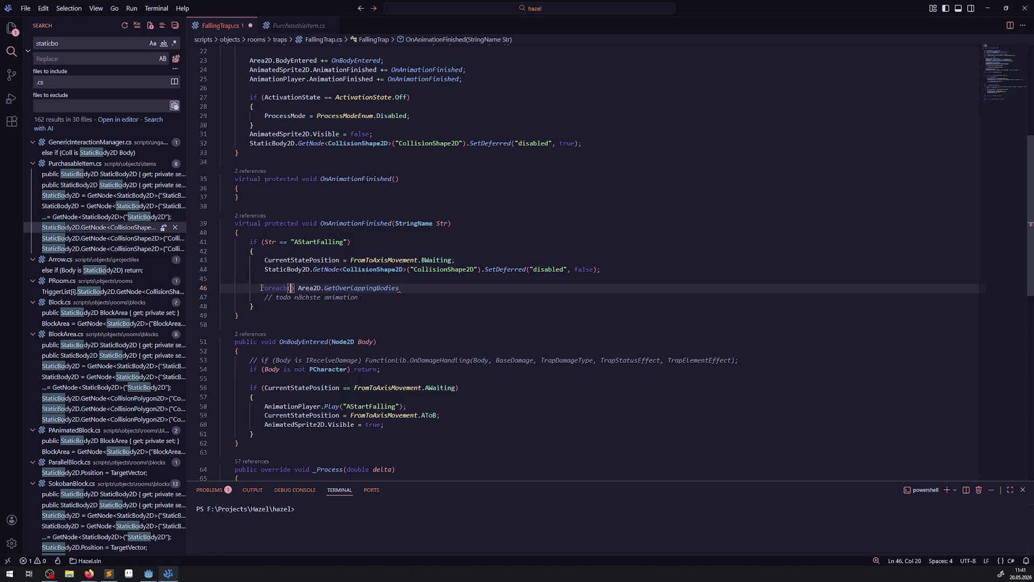
text(var )
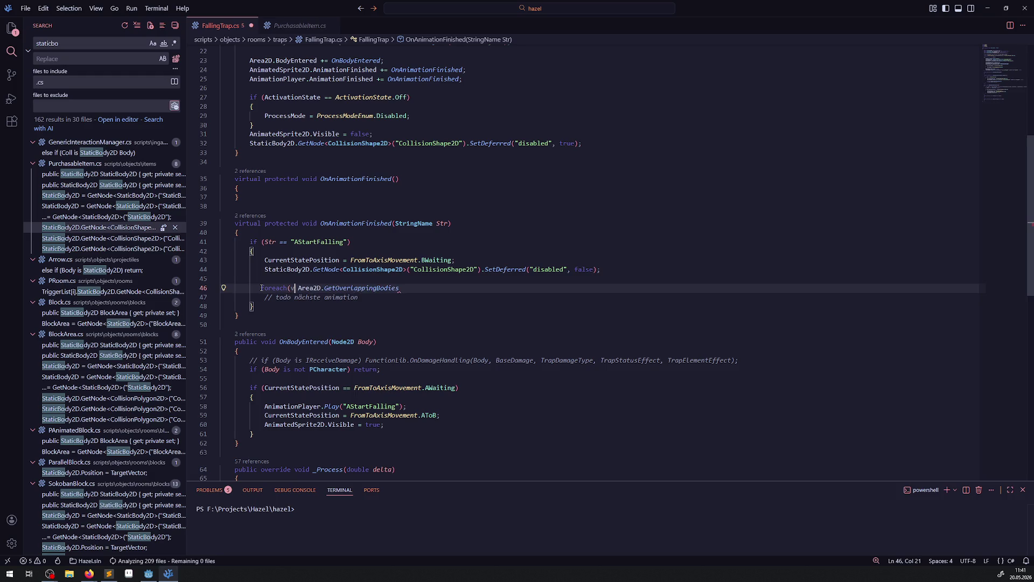
text(Body in)
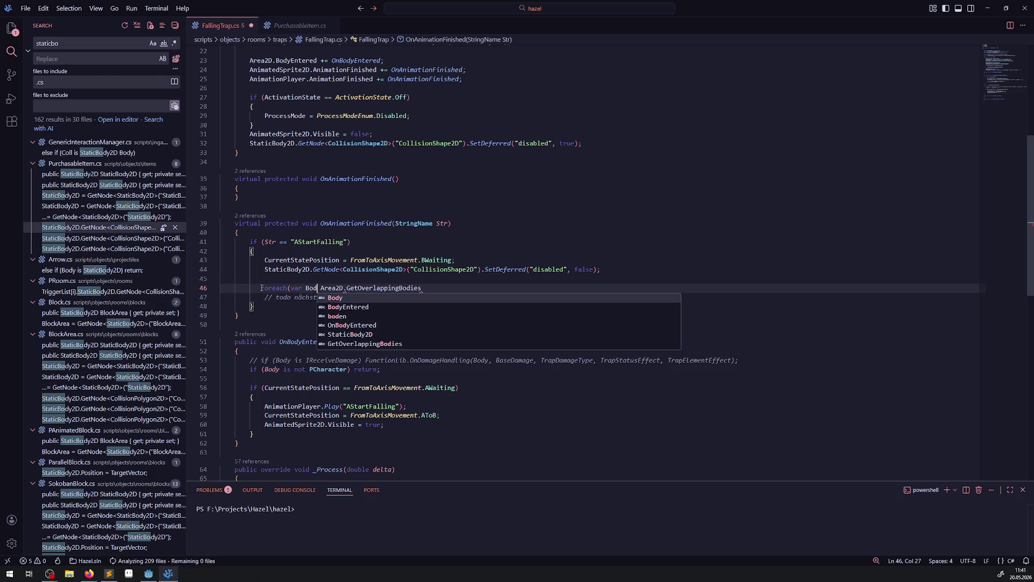
key(ctrl+Right)
key(Down)
key(Home)
key(ctrl+Right)
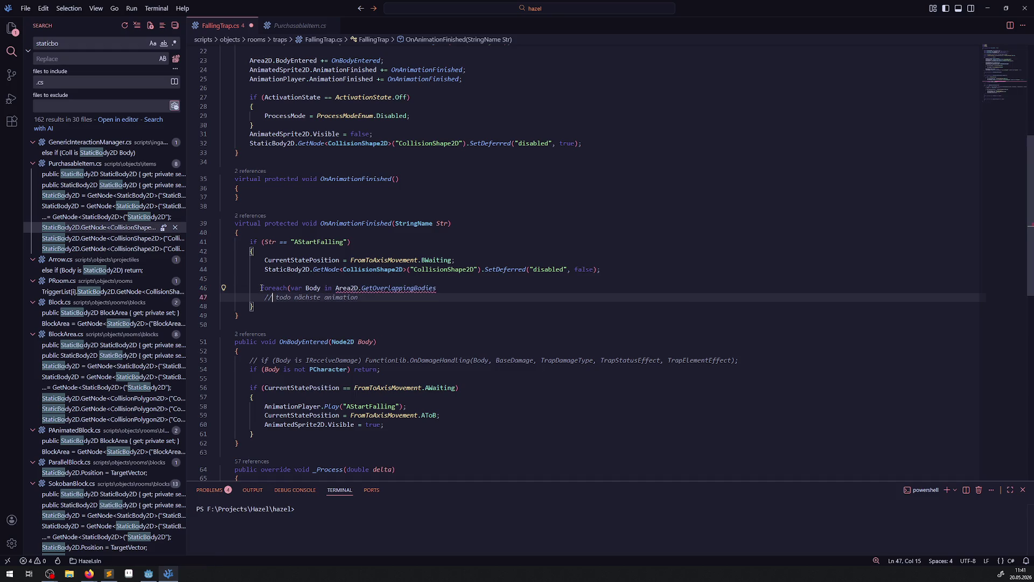
key(Up)
key(End)
text())
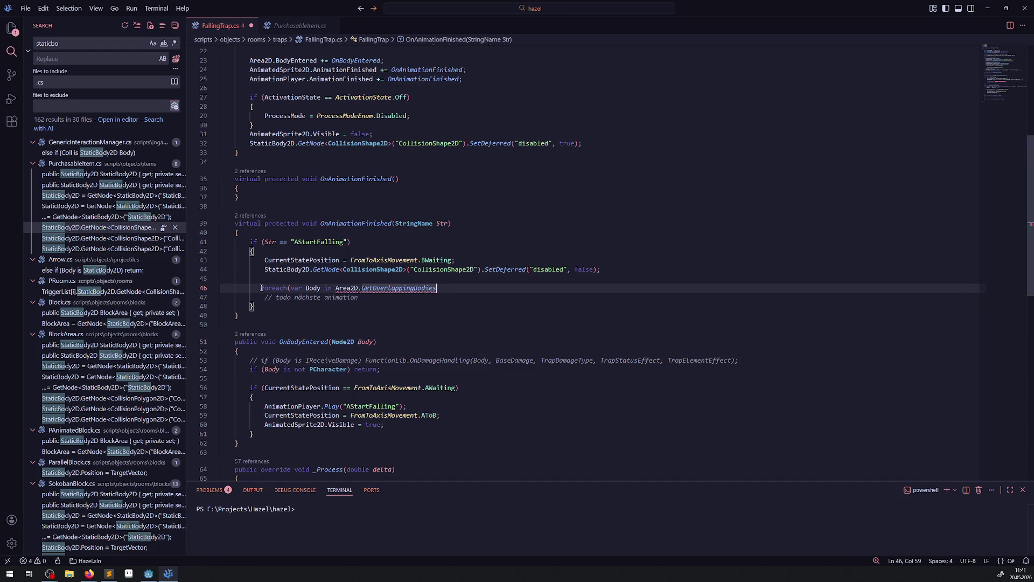
Add braces for the loop body, complete the GetOverlappingBodies() parentheses, and save
key(Return)
text({)
key(Return)
key(ctrl+s)
click(447, 288)
text(())
key(ctrl+s)
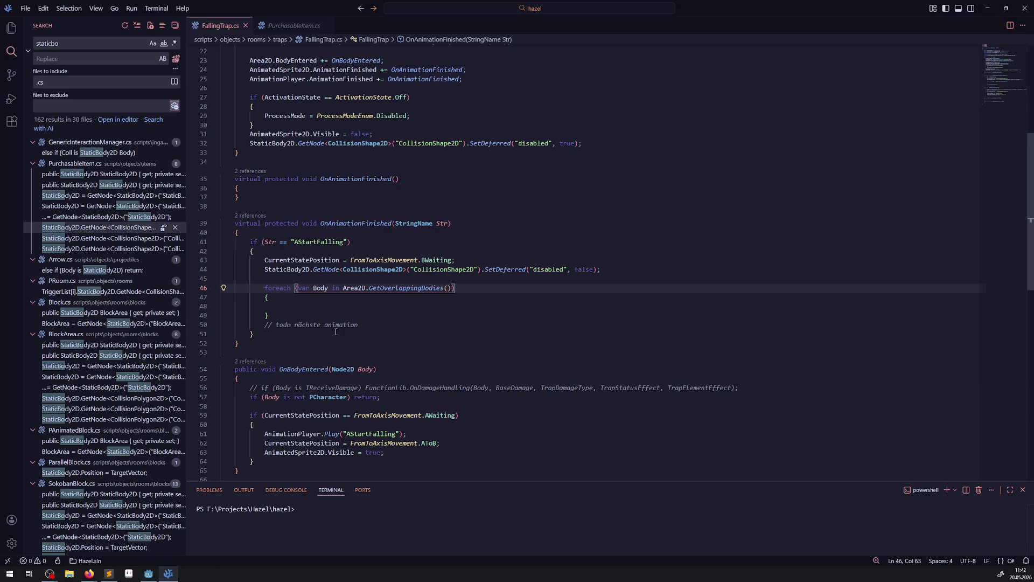
click(290, 305)
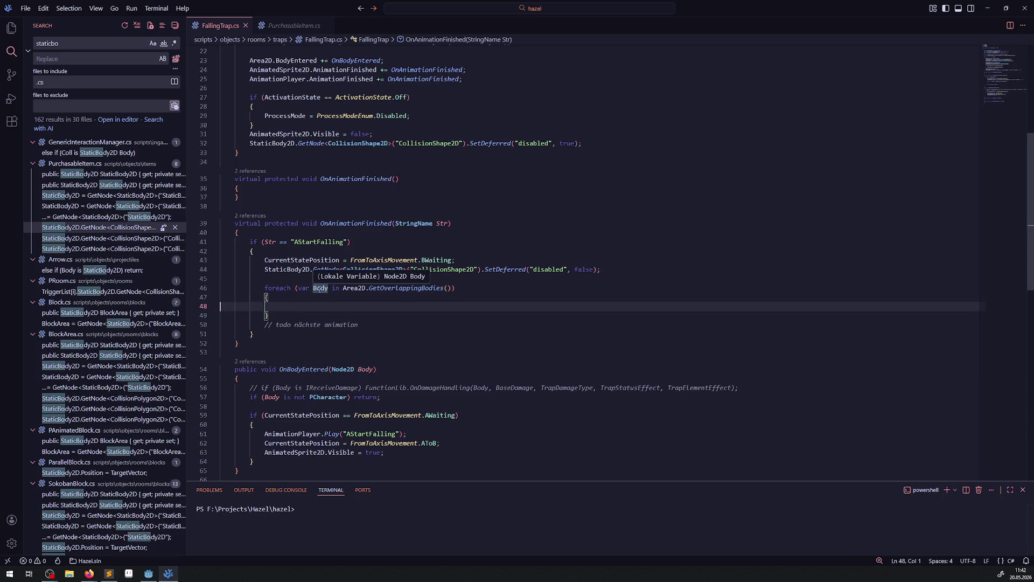
Add if (Body is IReceiveDamage) inside the foreach loop
double_click(320, 289)
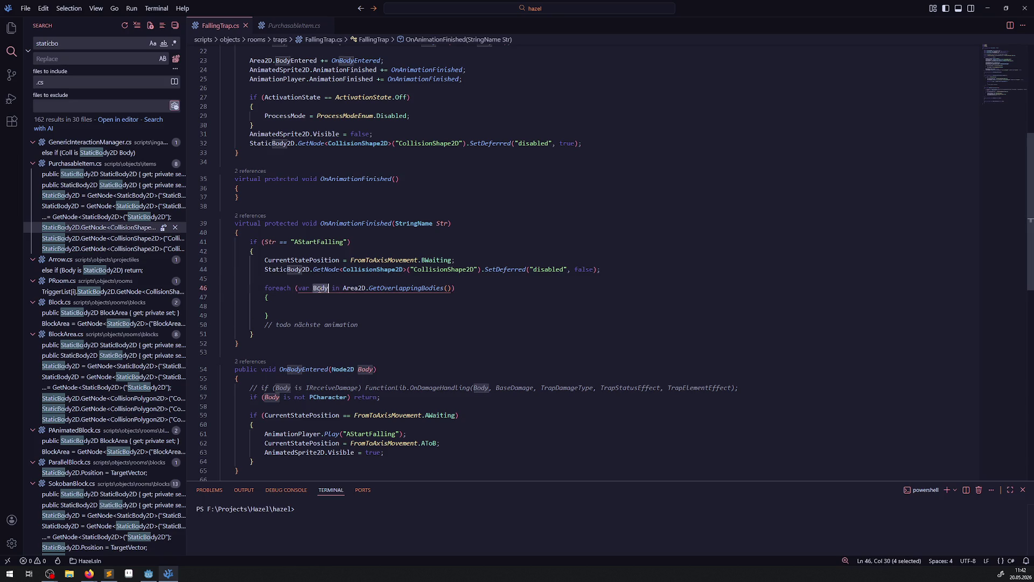
click(291, 304)
text(if(Body is I)
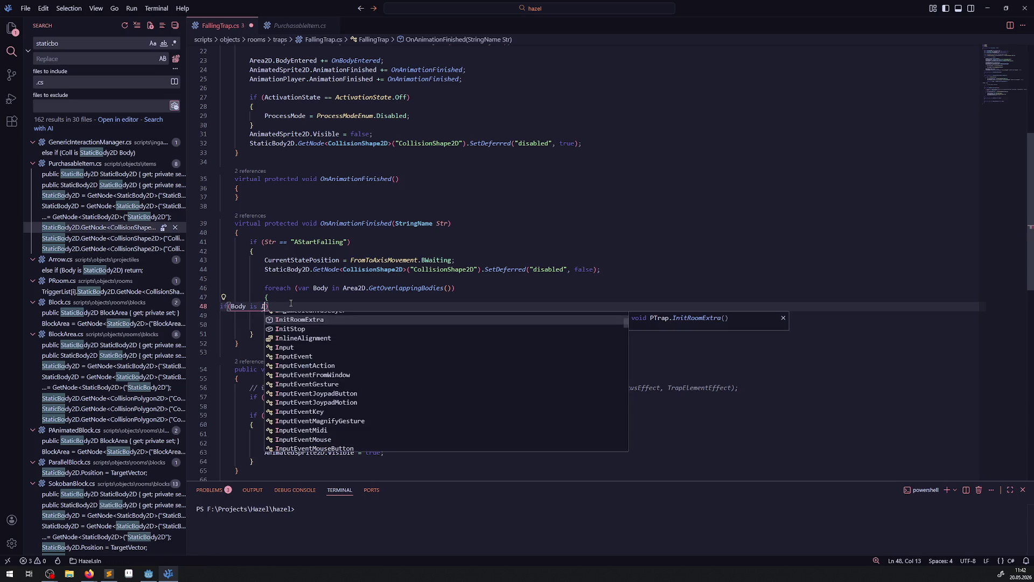
text(Re)
key(Tab)
text())
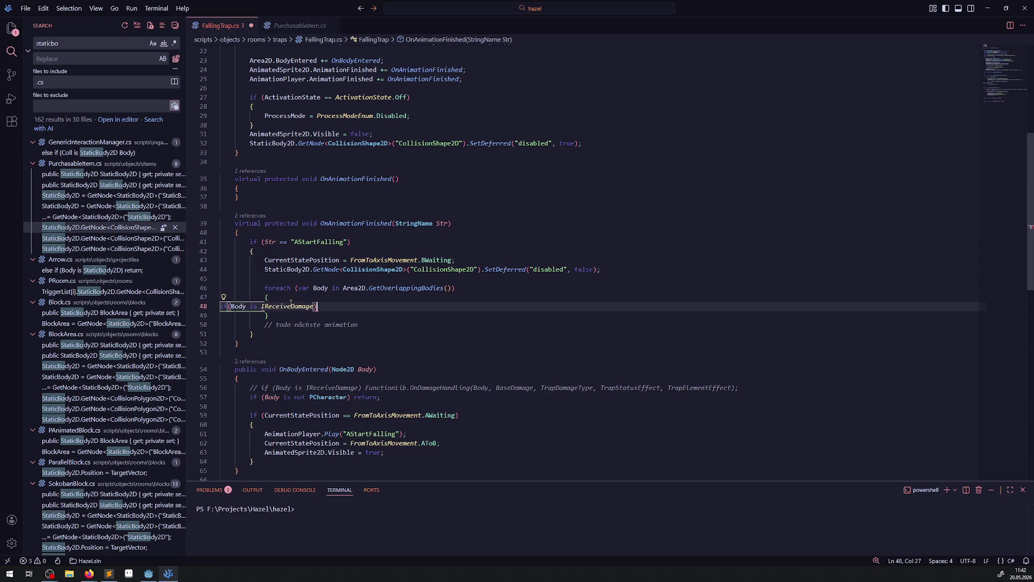
Search the project for IReceiveDamage and select LaserTrap.cs's OnDamageHandling call on line 162
double_click(293, 306)
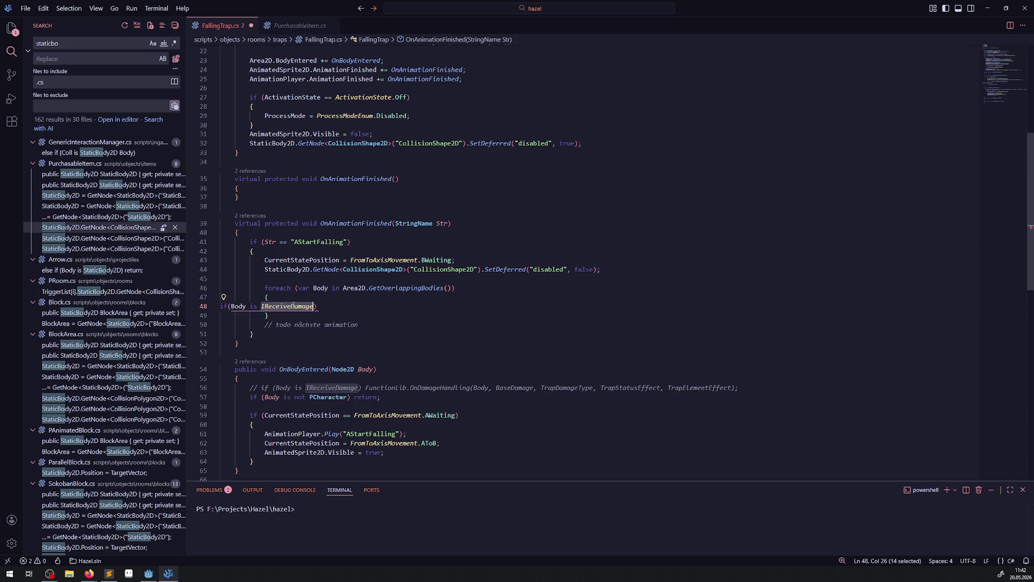
key(ctrl+shift+f)
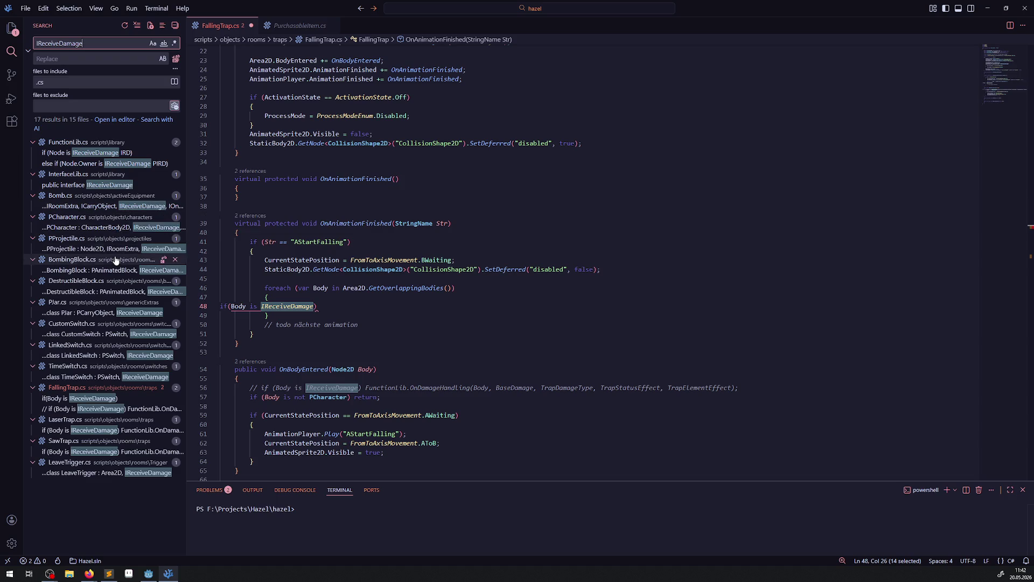
click(133, 409)
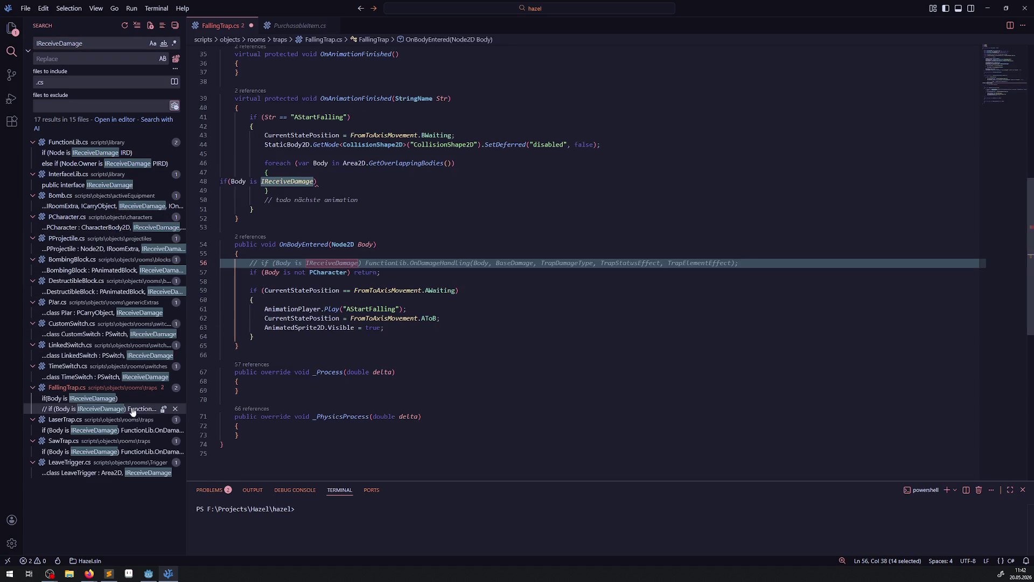
click(102, 430)
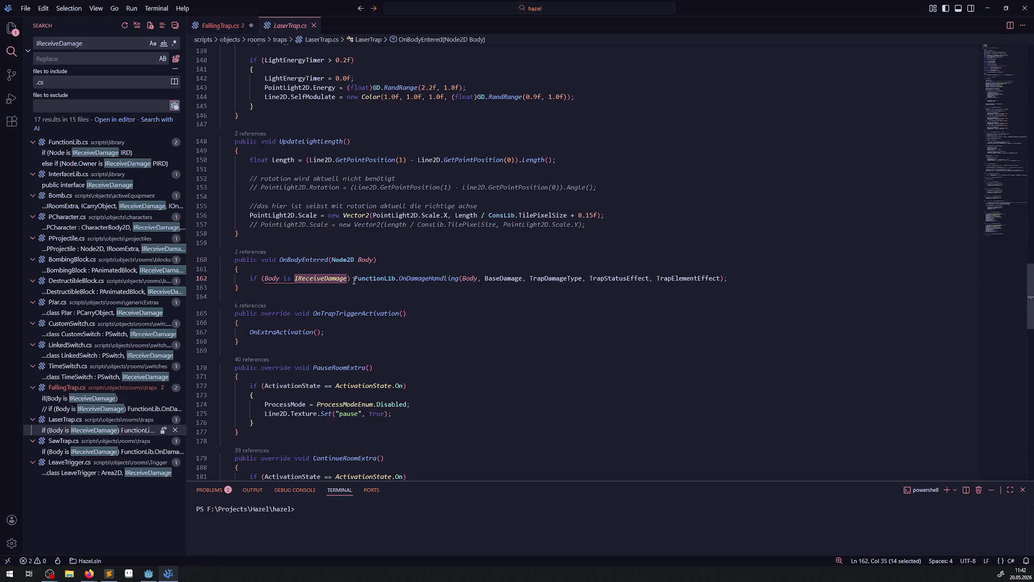
drag(354, 278, 743, 280)
key(ctrl+c)
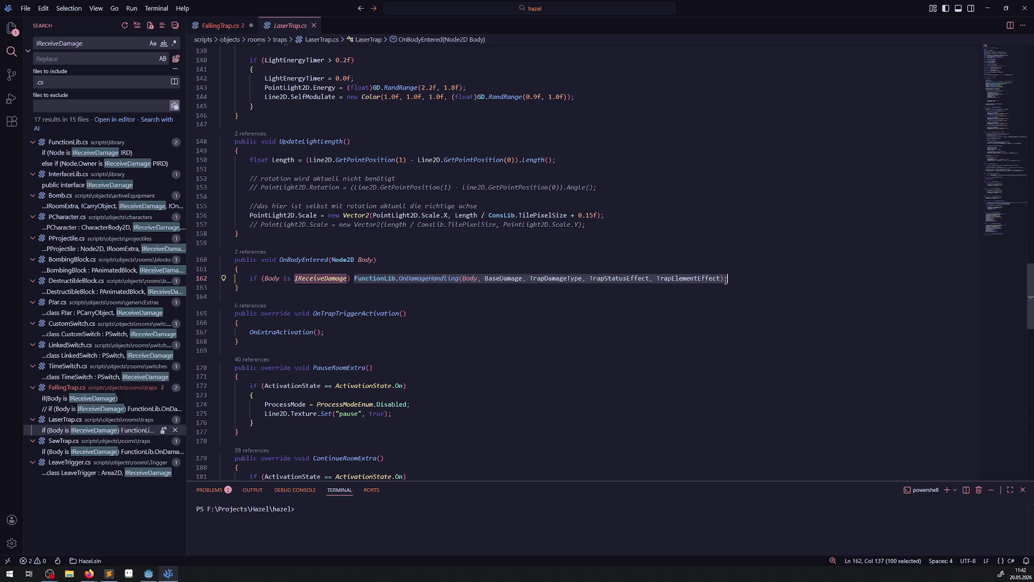
Paste the FunctionLib.OnDamageHandling call into FallingTrap.cs's if, noting BaseDamage is undefined there
click(221, 25)
click(342, 181)
key(ctrl+v)
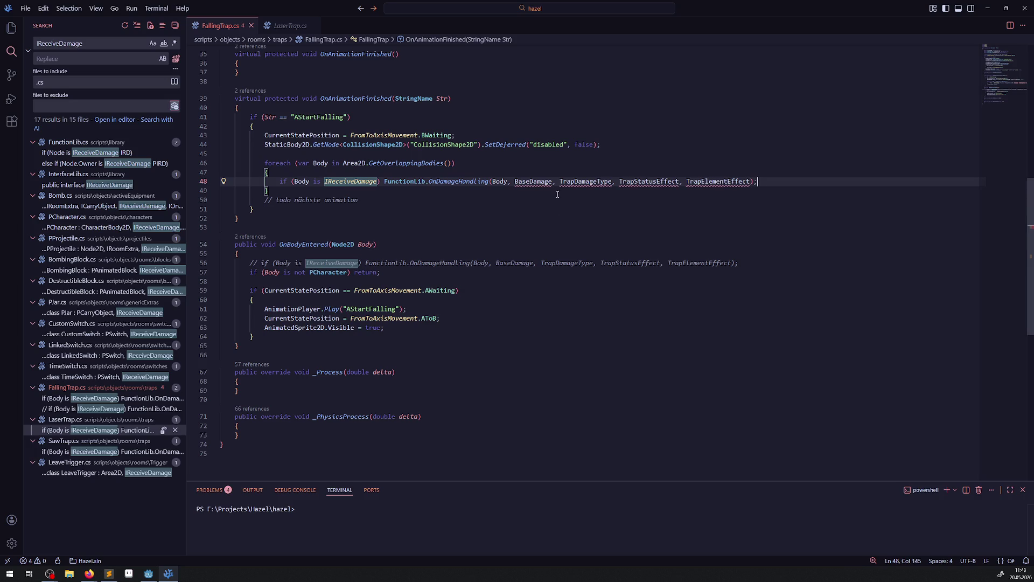
double_click(533, 181)
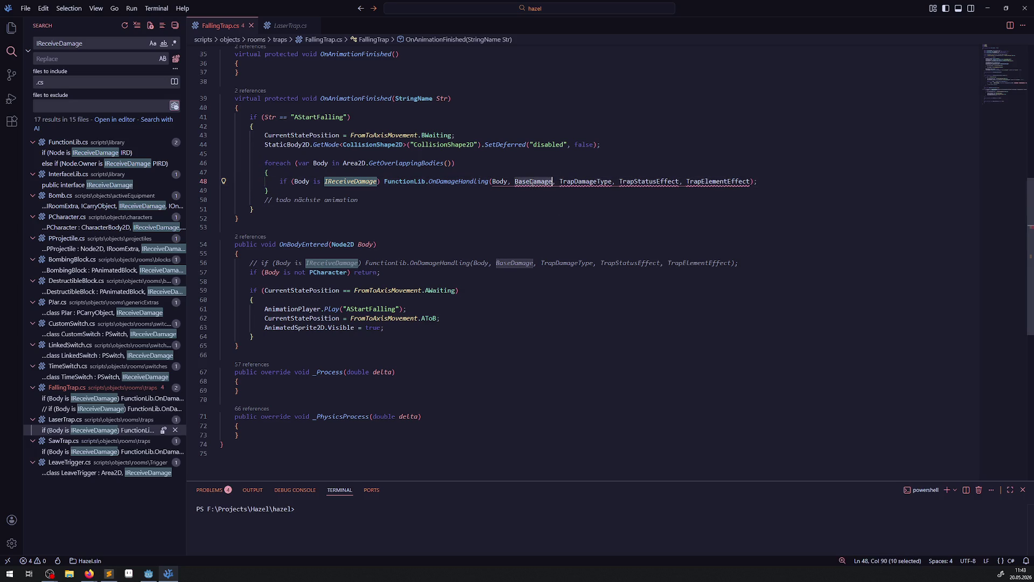
mouse_move(586, 182)
click(289, 26)
Copy LaserTrap's exported BaseDamage, TrapDamageType, TrapStatusEffect and TrapElementEffect fields into FallingTrap.cs at line 7 and save
scroll(303, 200, up, 15)
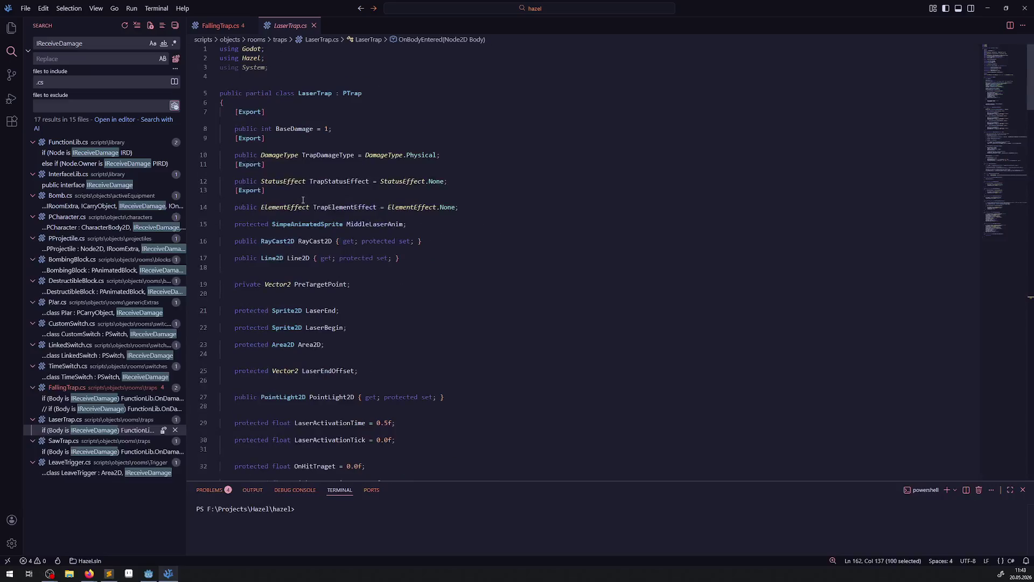
scroll(480, 211, down, 1)
drag(485, 188, 219, 90)
key(ctrl+c)
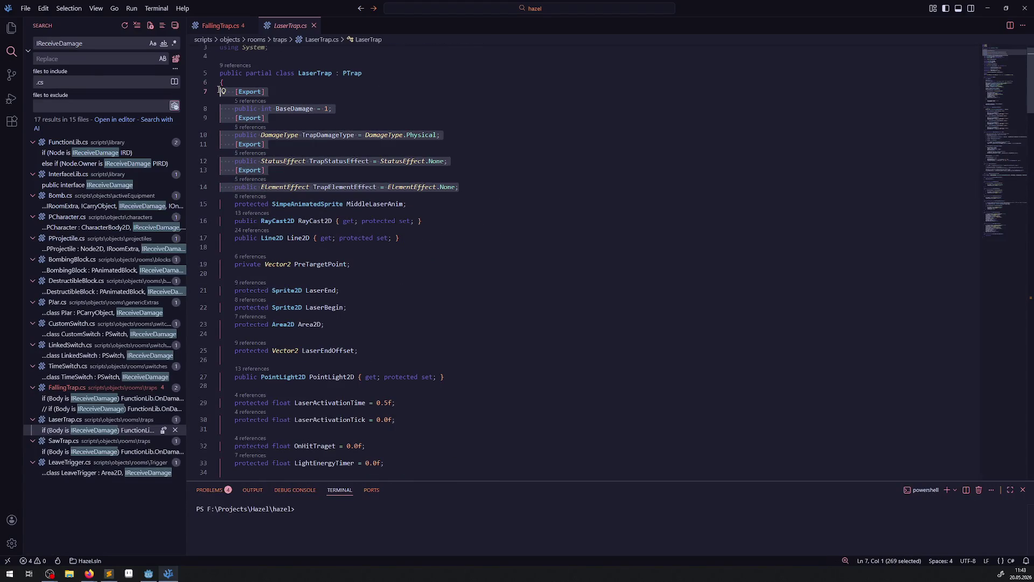
key(ctrl+Tab)
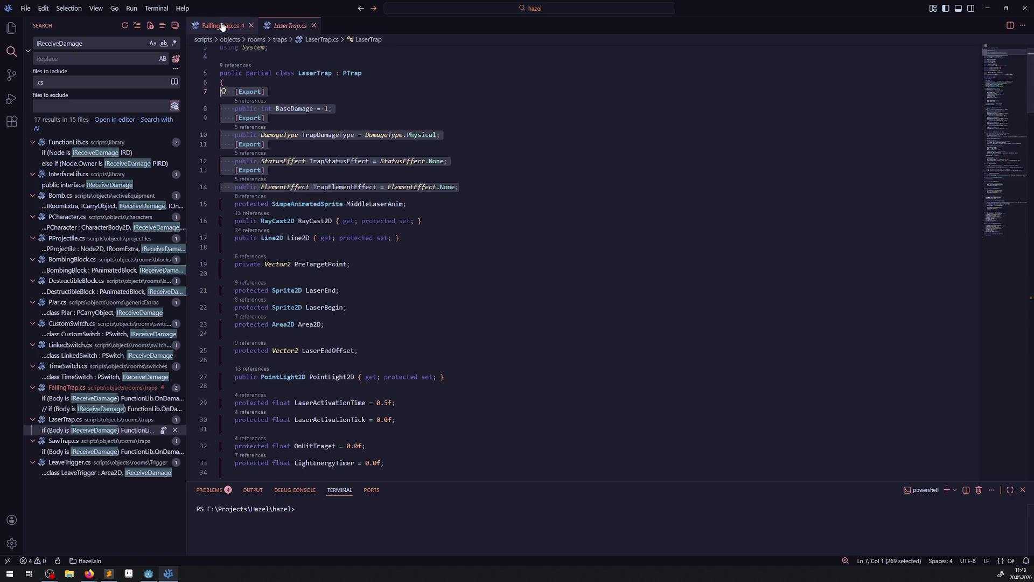
scroll(274, 160, up, 10)
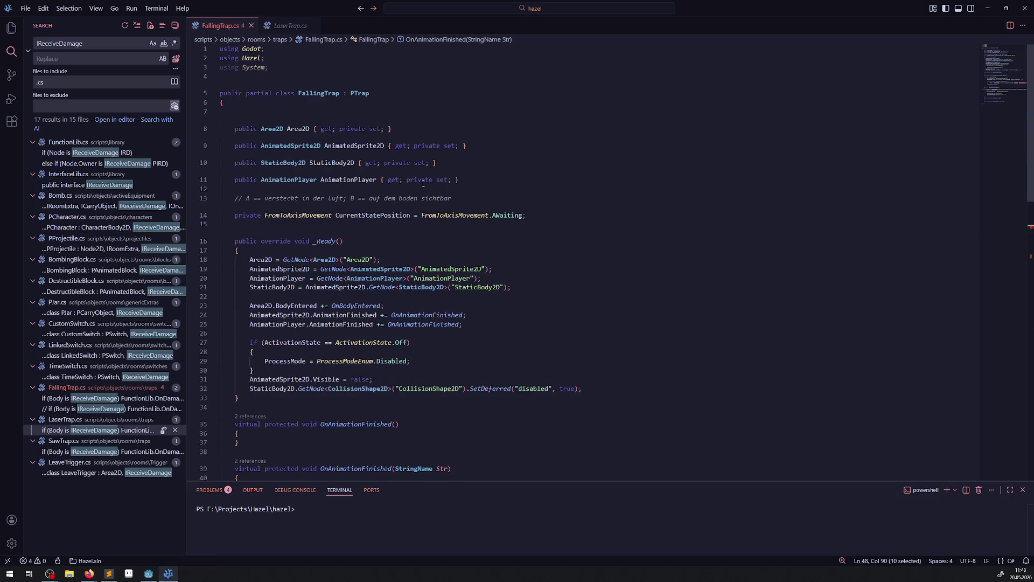
click(250, 111)
key(ctrl+v)
key(ctrl+s)
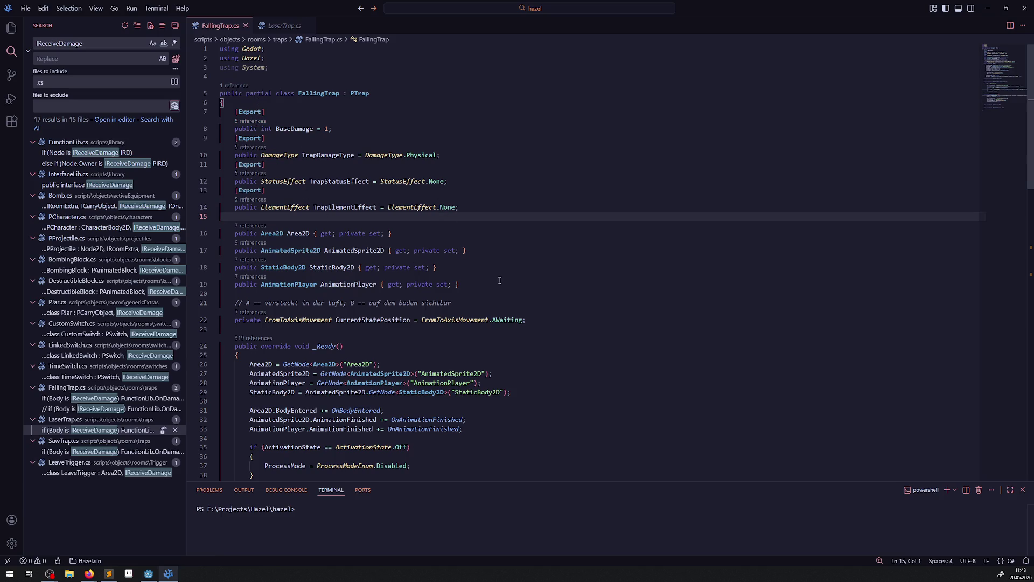
Look over the added fields in FallingTrap.cs, then switch to the Godot editor
drag(335, 104, 323, 216)
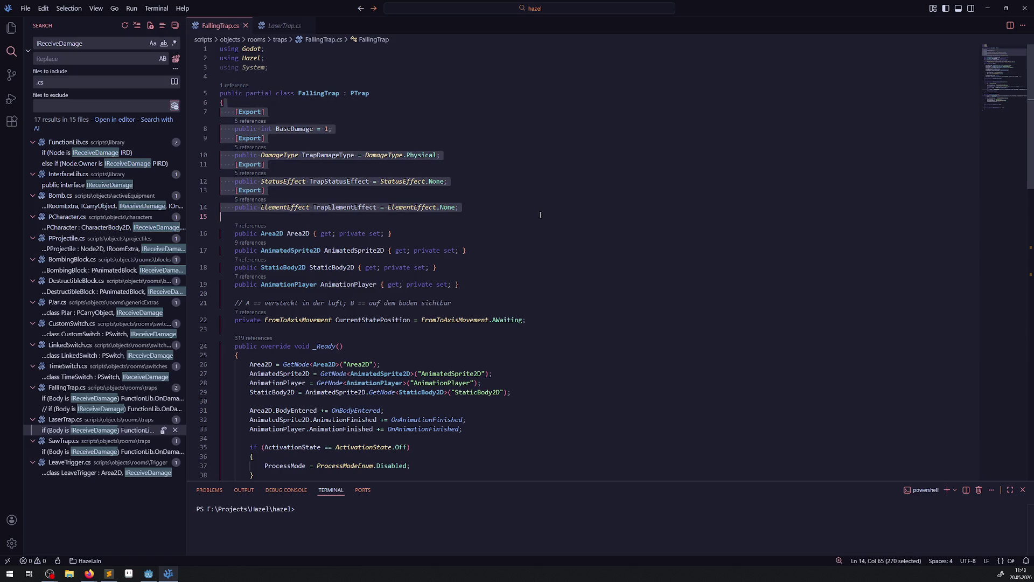
scroll(546, 254, down, 5)
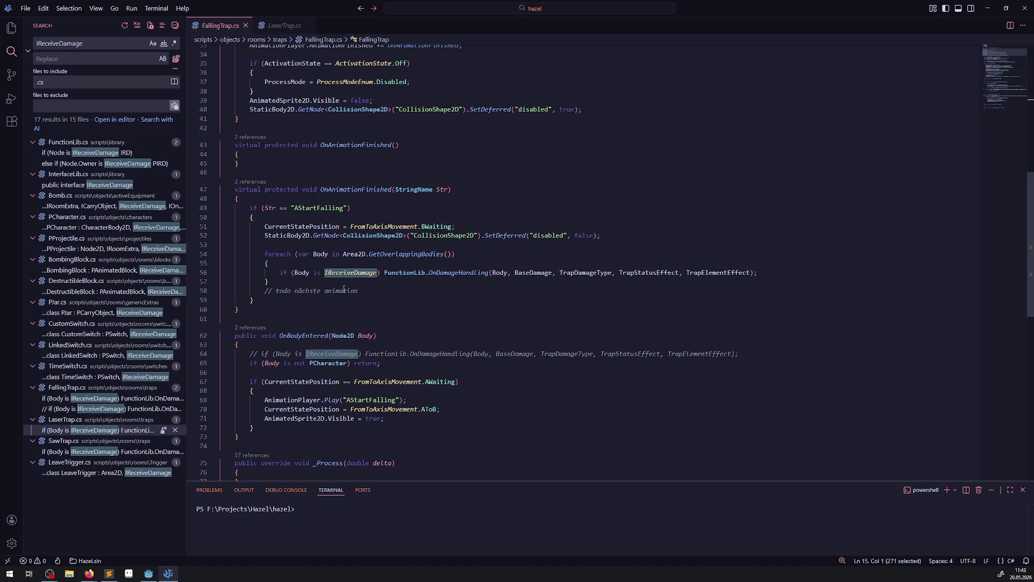
click(155, 577)
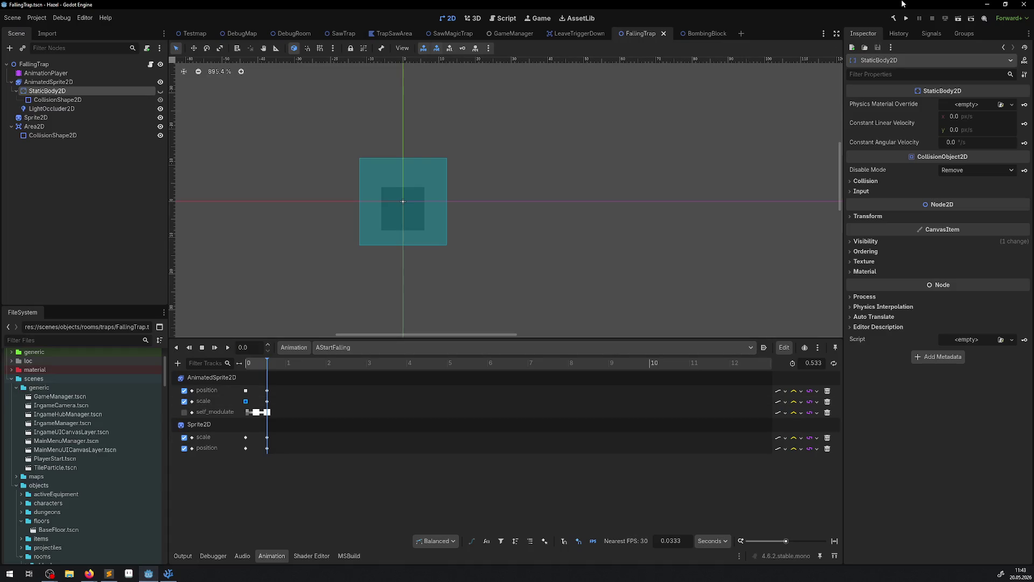
Rebuild the C# project with the hammer Build button, then switch to the web browser
click(893, 19)
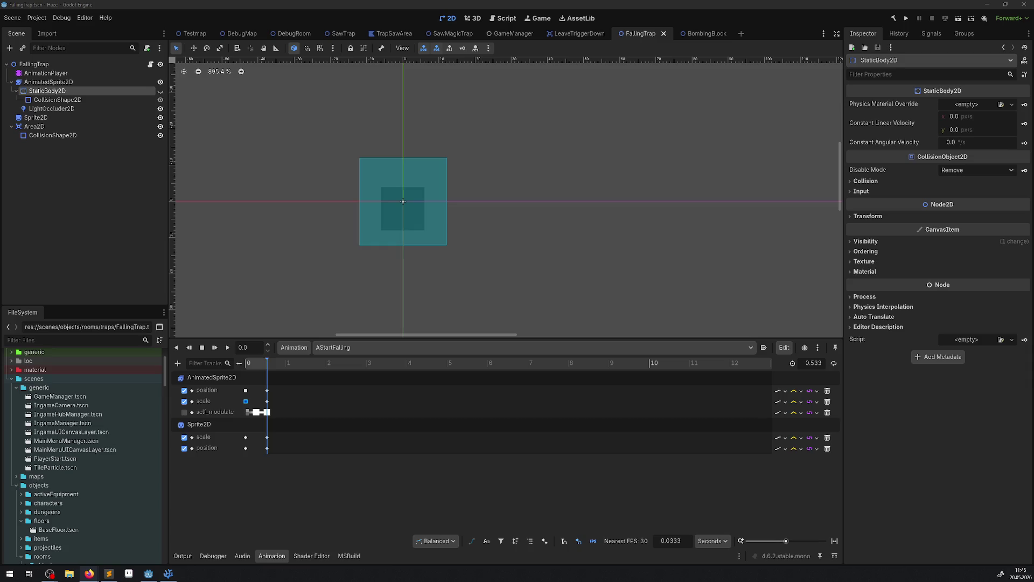
key(alt+Tab)
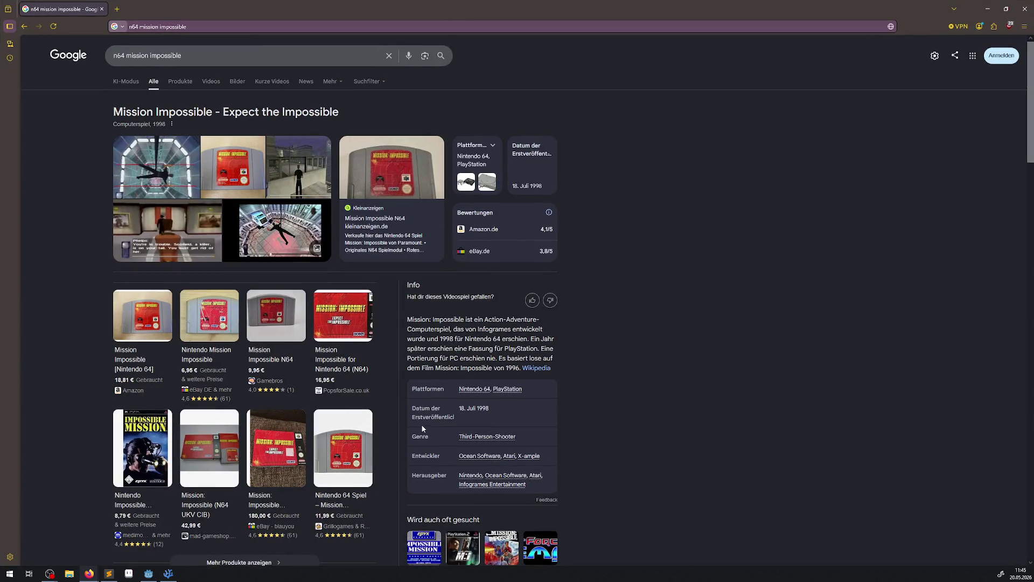
Replace 'mission impossible' with 'golden eye' to search Google images for 'n64 golden eye'
mouse_move(183, 313)
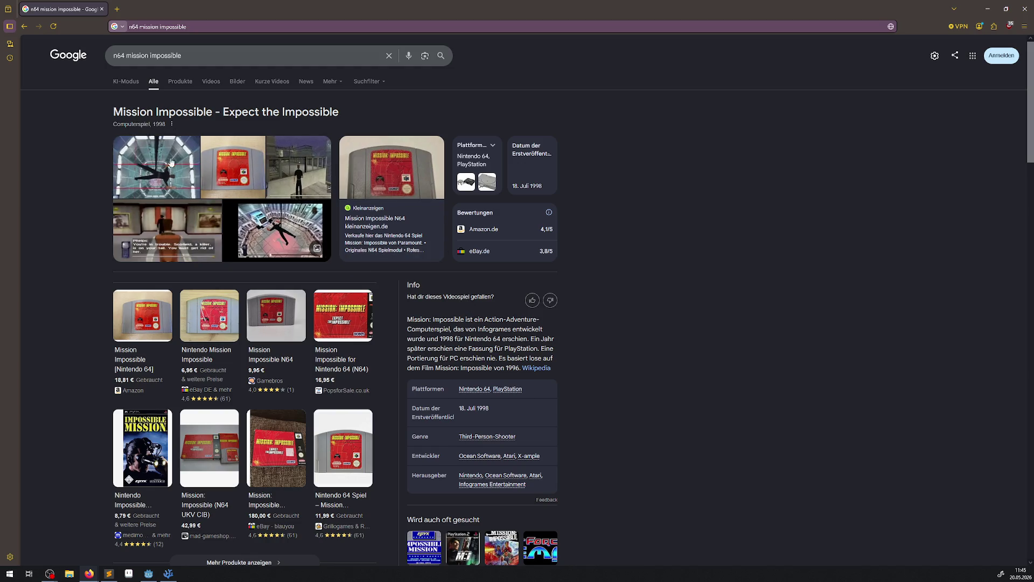
double_click(164, 56)
drag(143, 61, 126, 57)
text(golden eye)
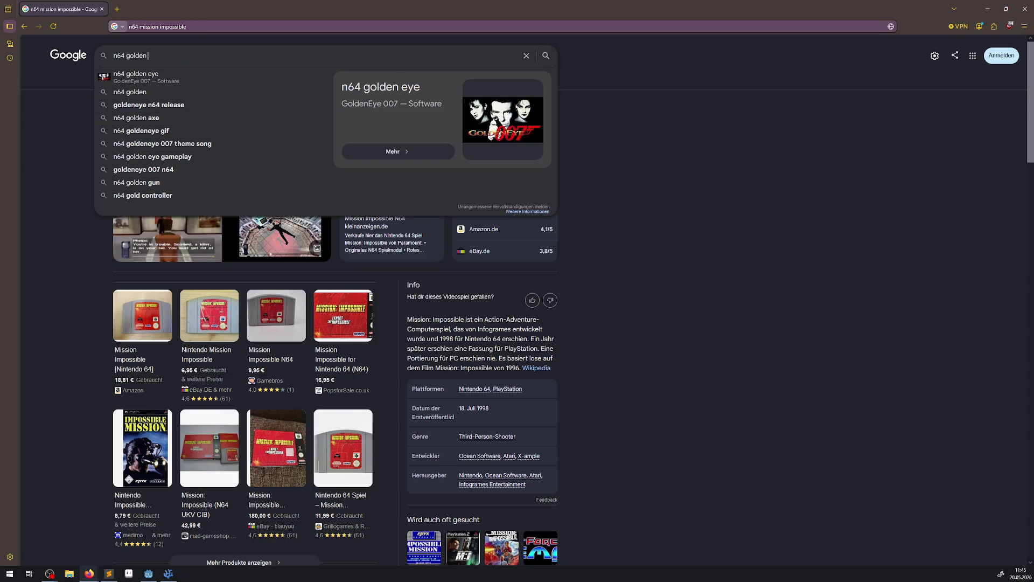
key(Return)
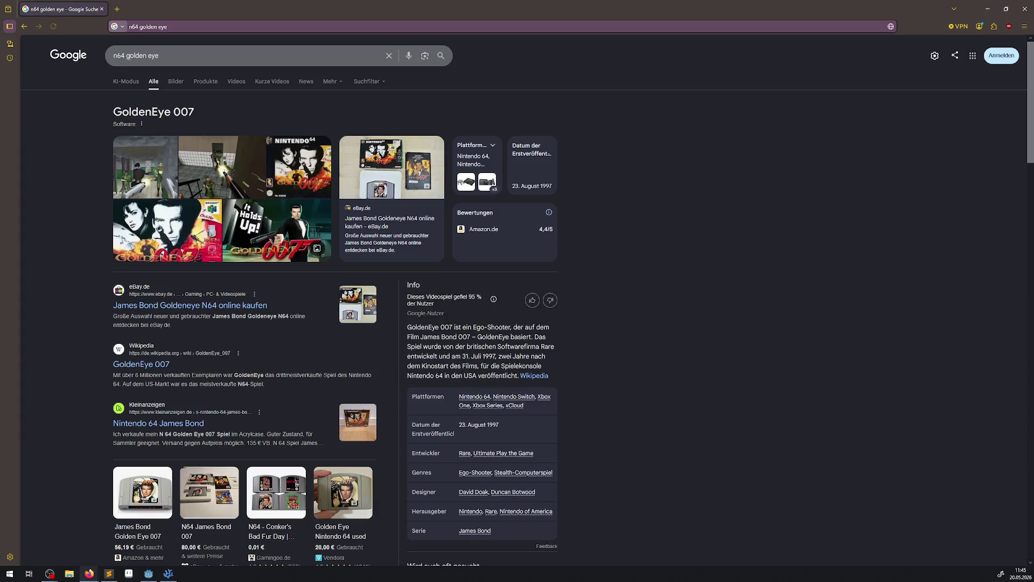
click(181, 85)
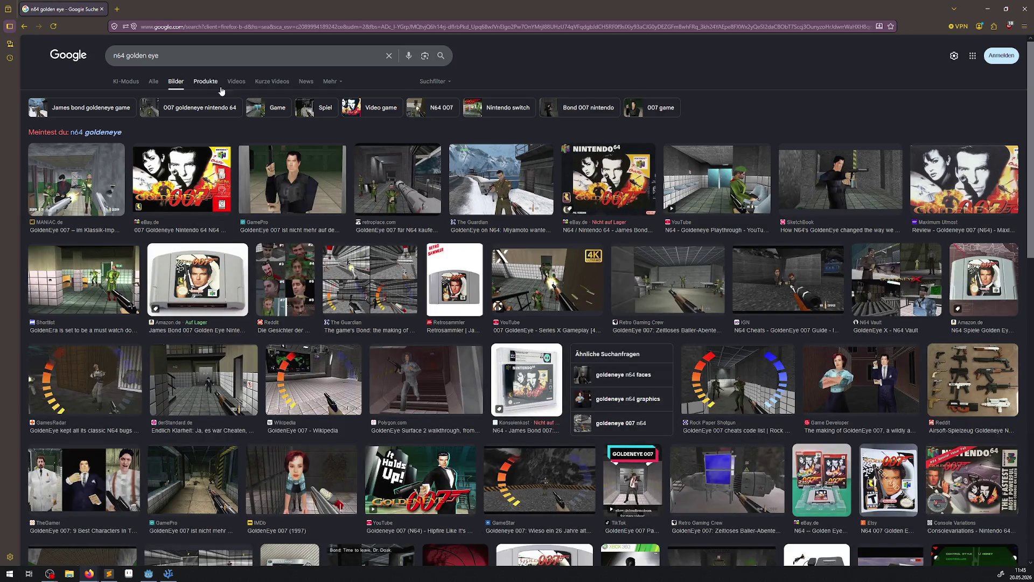
Try the 'n64 goldeneye' spelling, go back, then search images for 'n64 banjo kazooie'
click(111, 132)
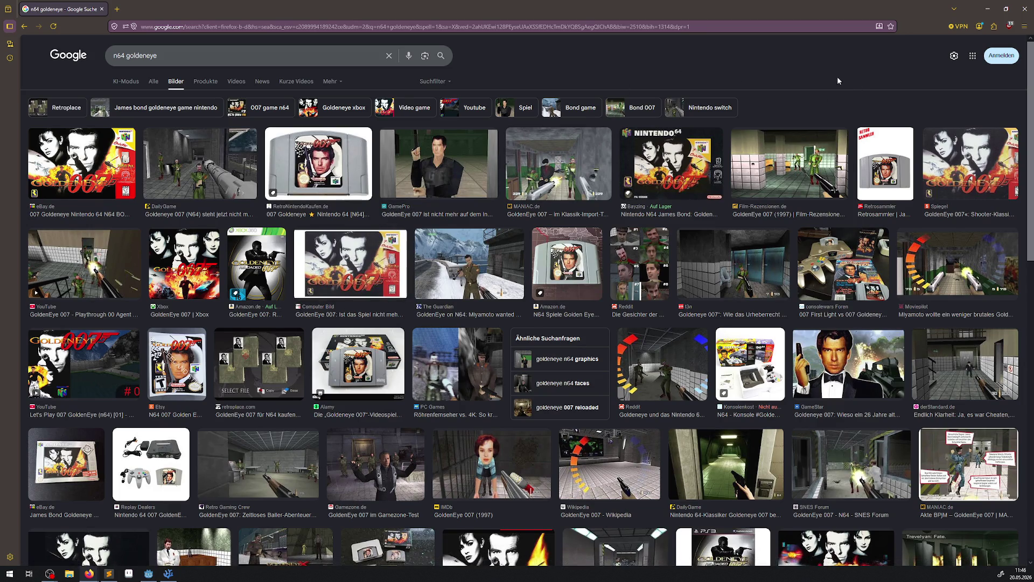
key(alt+Left)
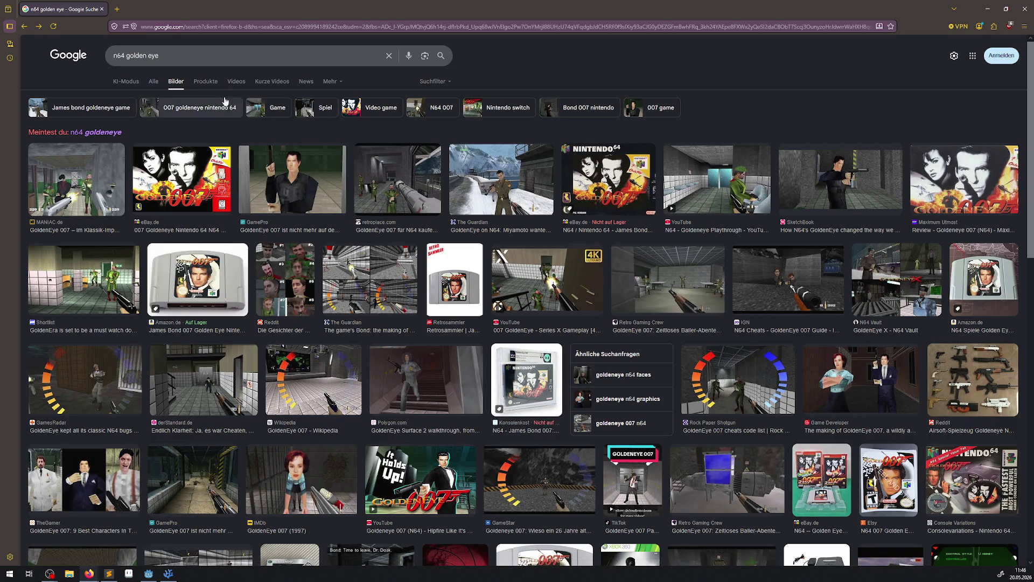
drag(127, 56, 462, 61)
text(ban)
key(Down)
key(Return)
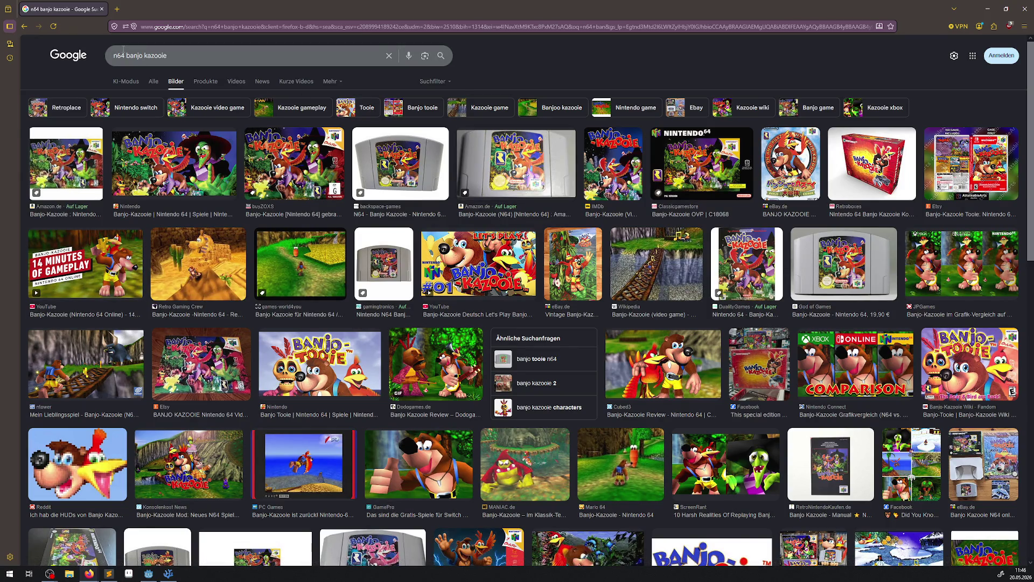
drag(127, 54, 243, 56)
Search images for 'rare collection' and preview the GameStar, then Rare Replay Xbox One review pictures
key(BackSpace)
key(BackSpace)
key(BackSpace)
text(rare coll)
key(Down)
key(Return)
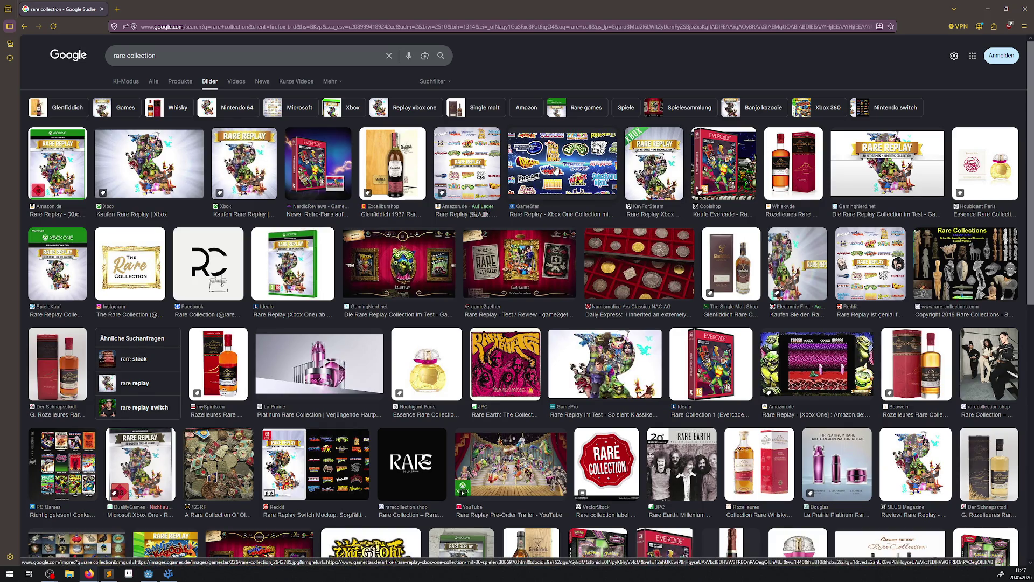
click(563, 164)
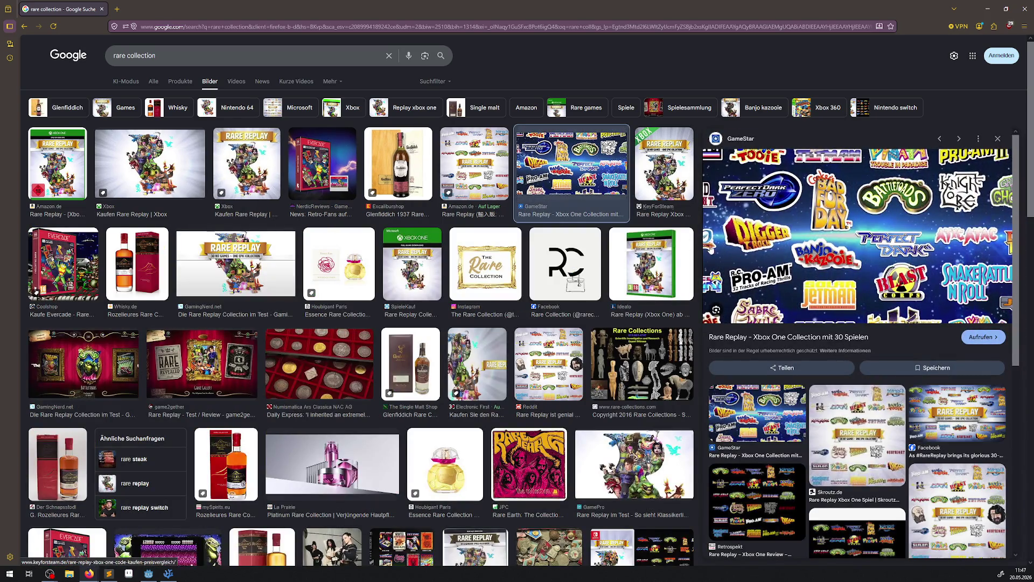
click(785, 516)
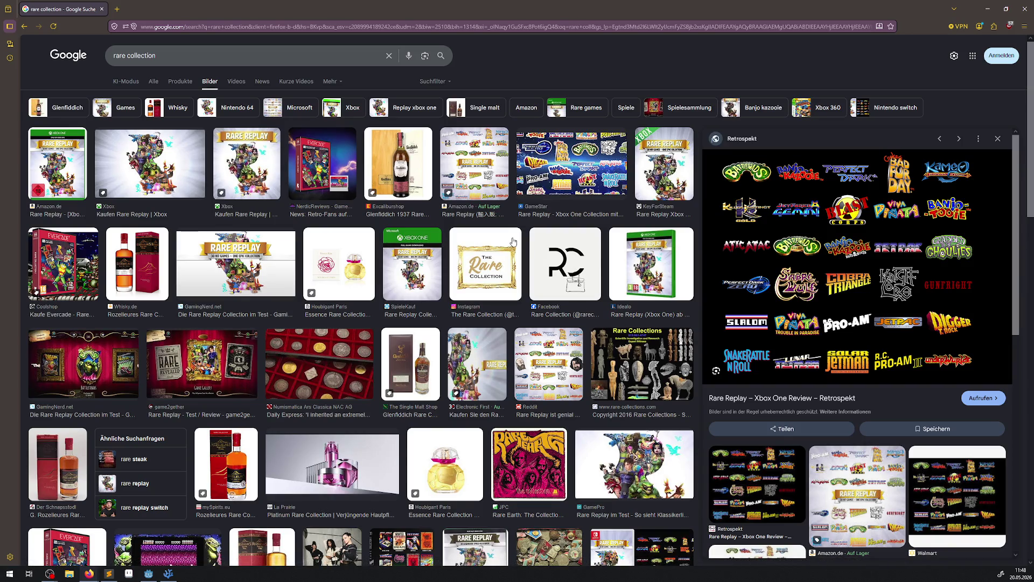
Search Google for 'meat boy 3d' using the suggestion list
click(140, 55)
text(meat)
text(oy)
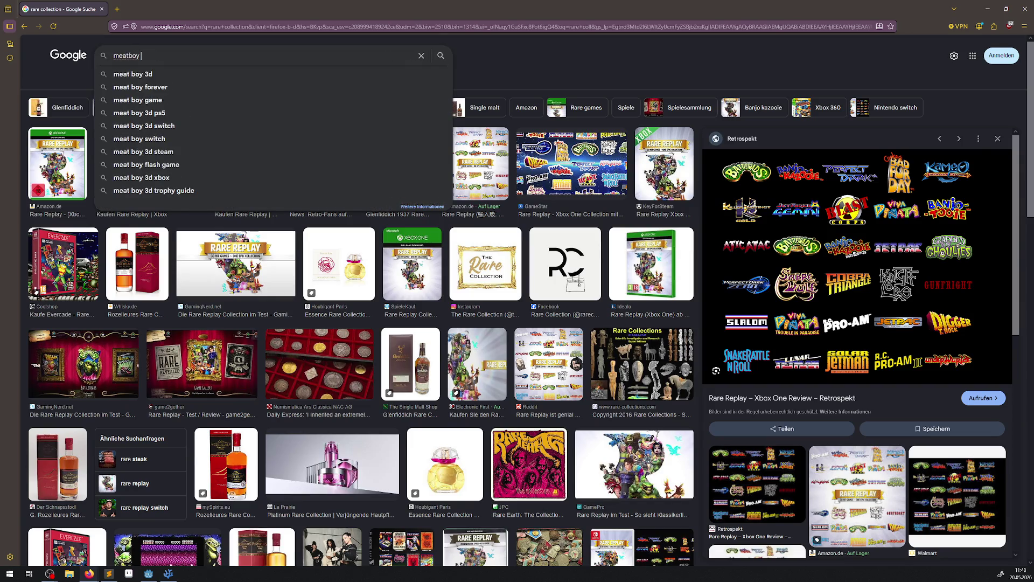
key(Down)
key(Return)
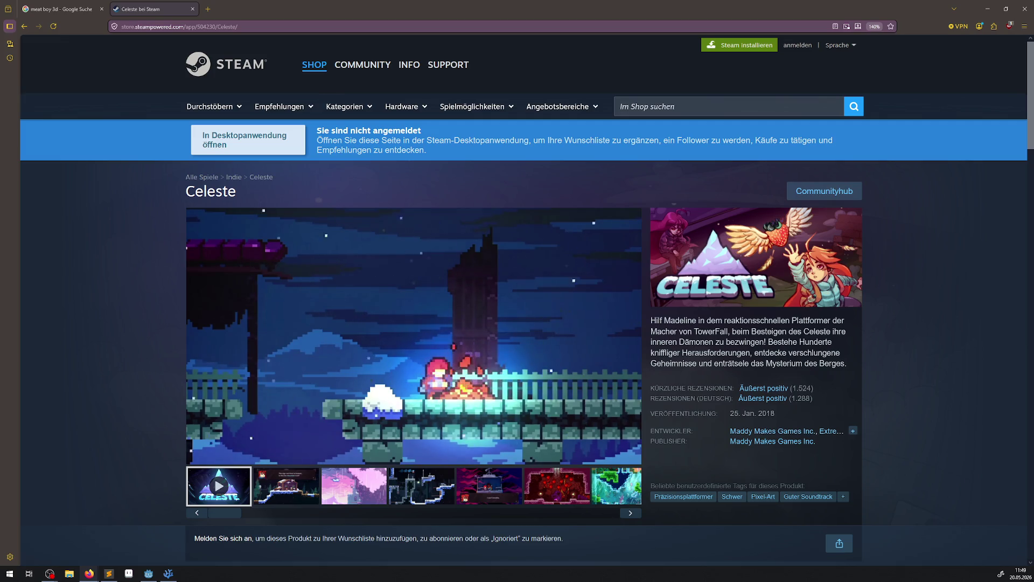
Search the Steam store for 'yokaa & laylee', then retry with a shortened term
click(680, 109)
text(yokaa & laylee)
key(Return)
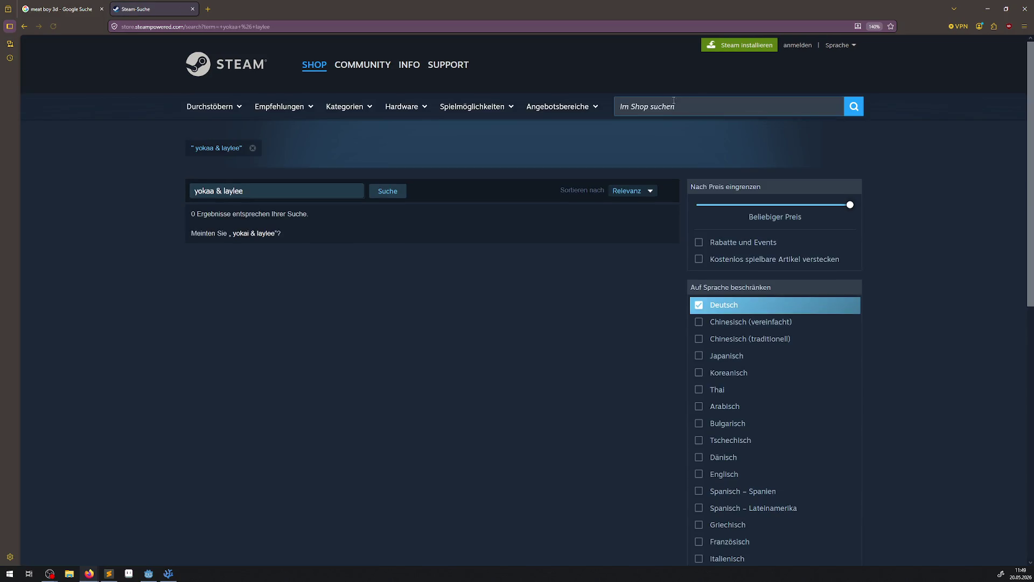
drag(253, 191, 215, 191)
key(BackSpace)
click(387, 190)
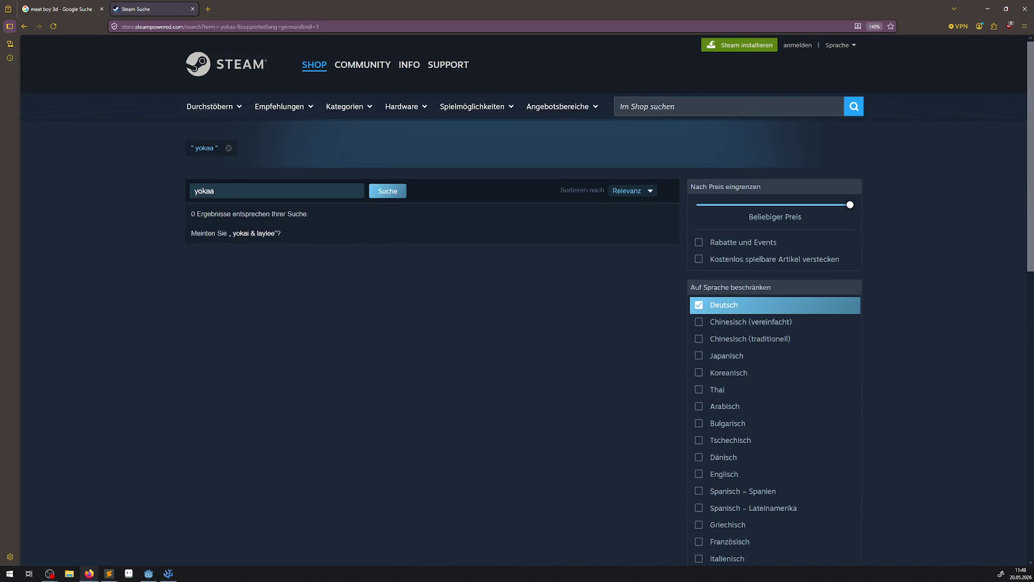
Retype the search term and trim it to 'laylee' before searching the store again
drag(283, 194, 138, 189)
key(BackSpace)
text(yokaa & laylee)
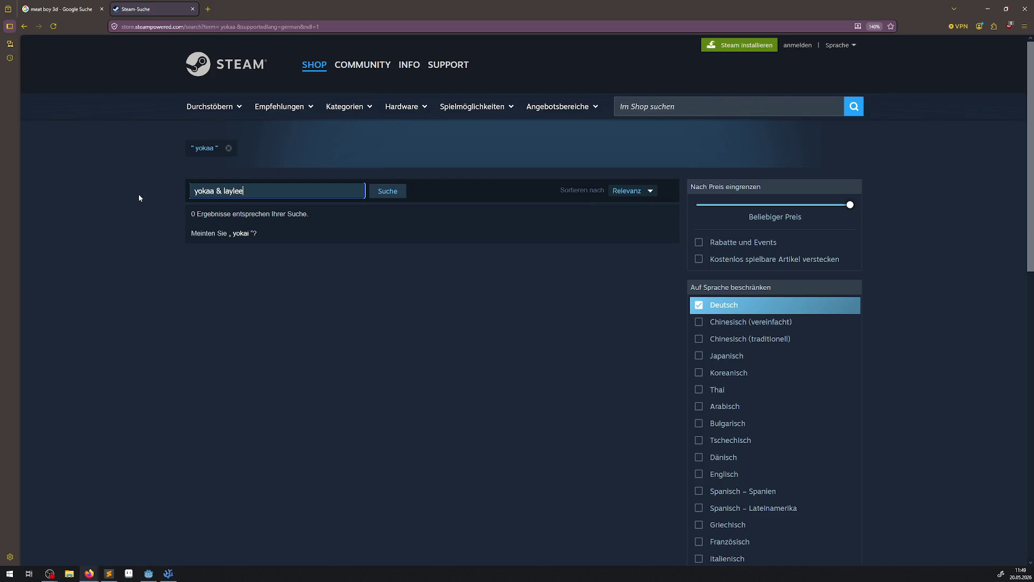
click(221, 192)
key(shift+Home)
key(BackSpace)
key(Return)
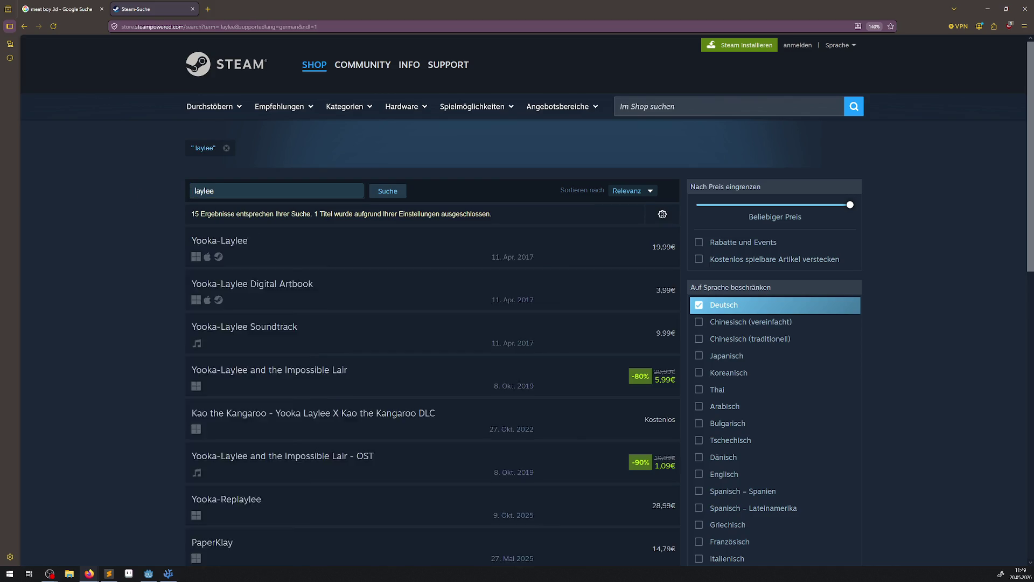
click(272, 253)
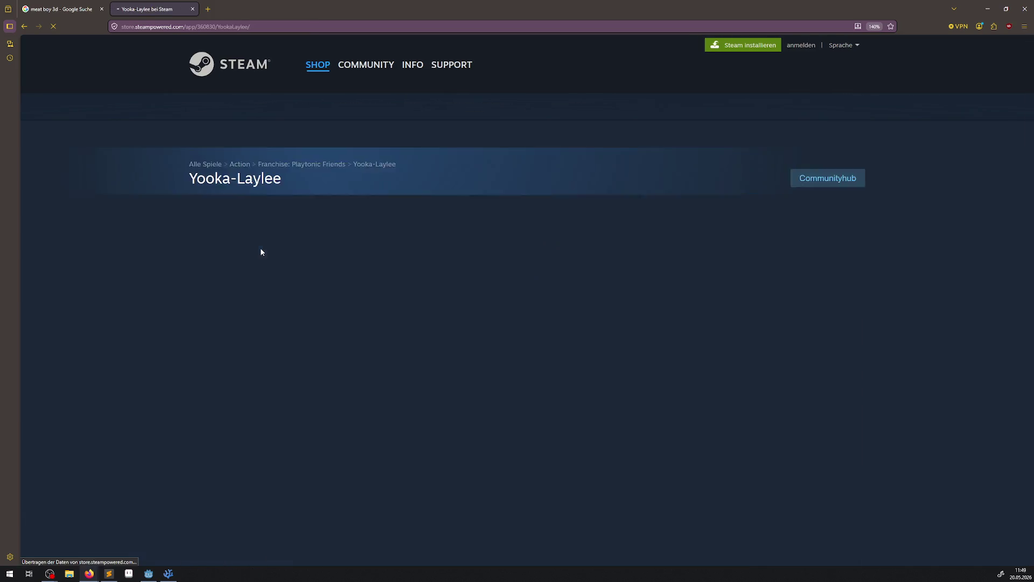
scroll(338, 289, down, 3)
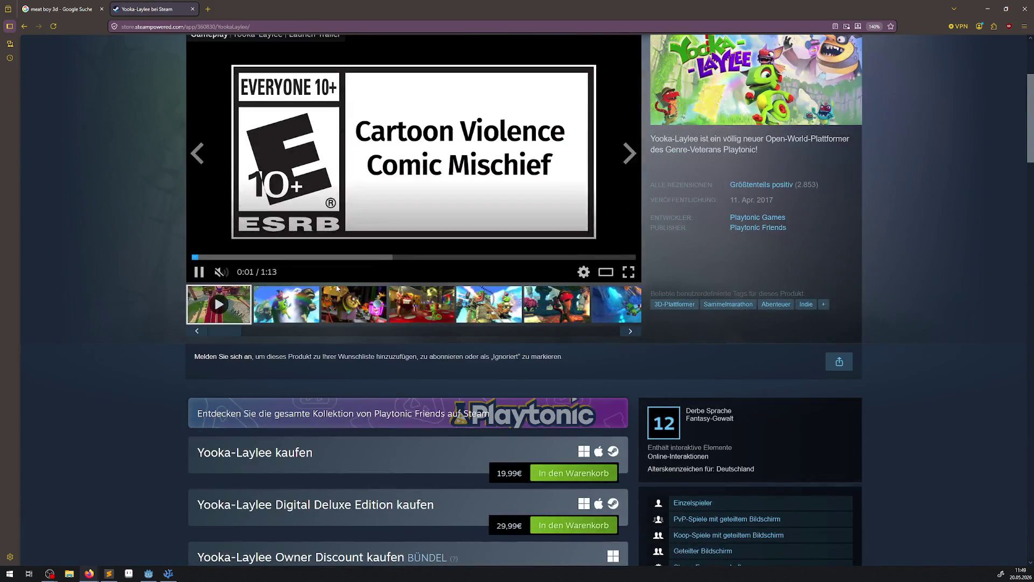
click(290, 306)
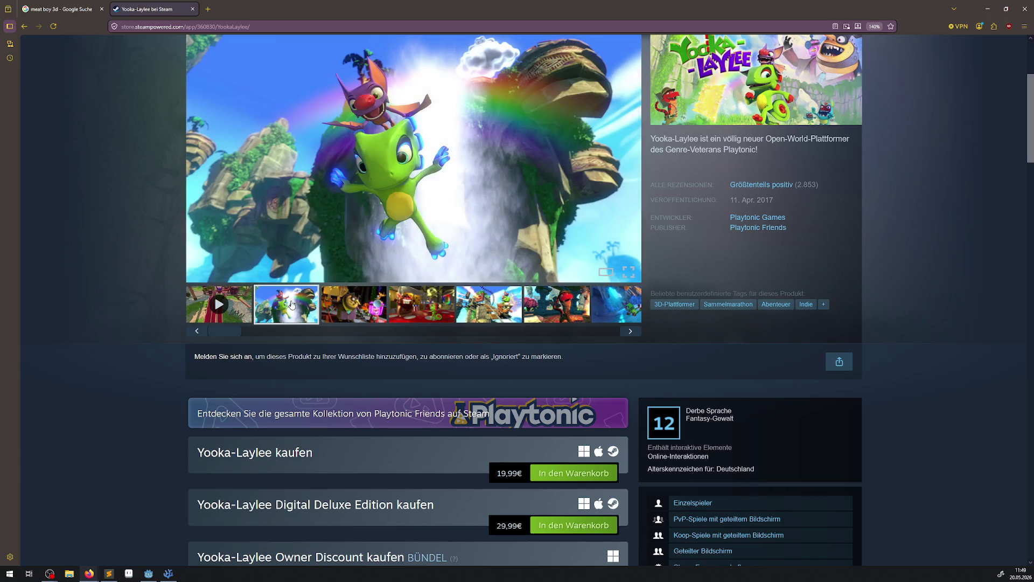
click(349, 309)
click(426, 308)
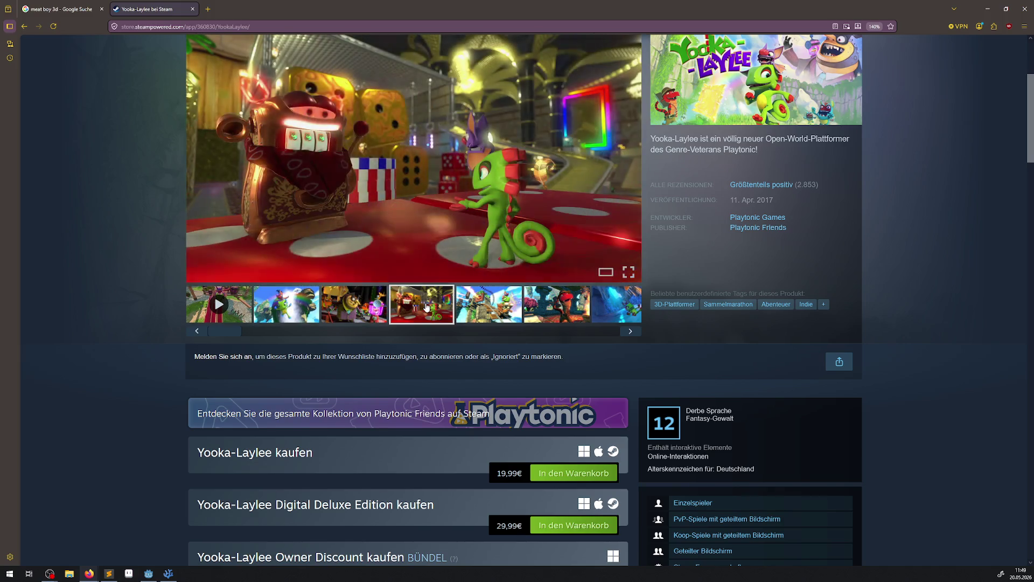
click(473, 307)
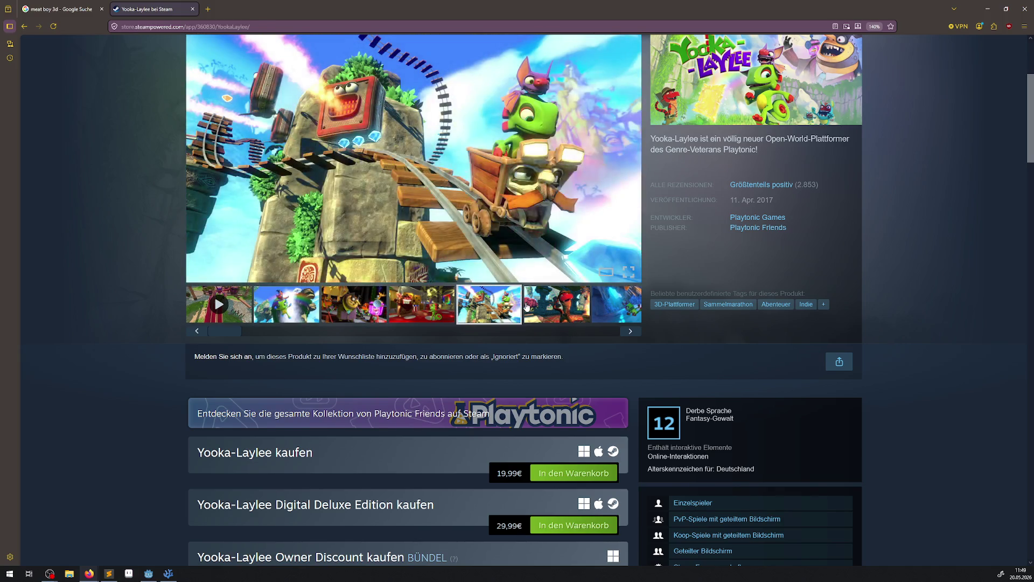
click(527, 306)
click(619, 311)
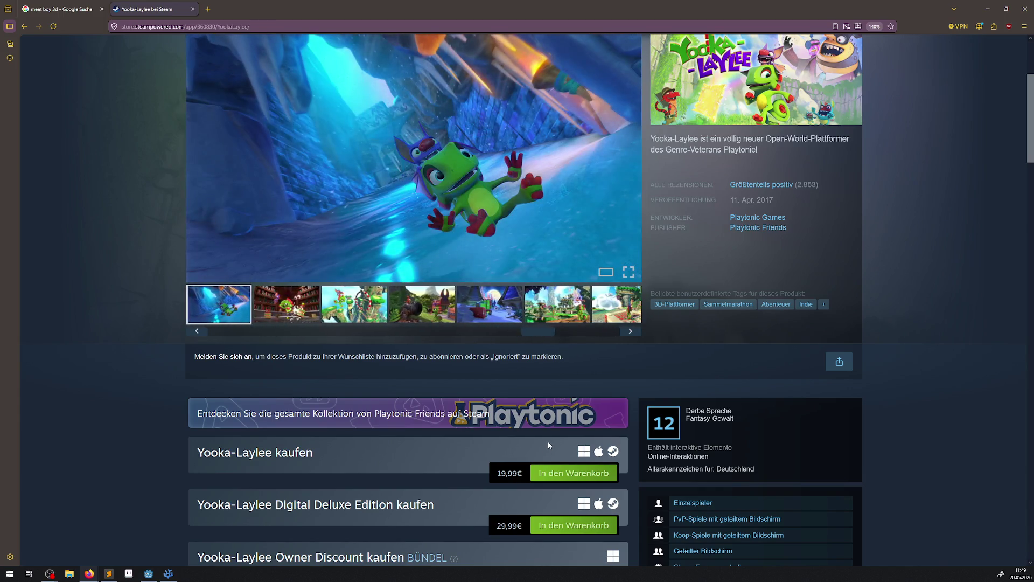
scroll(519, 419, down, 8)
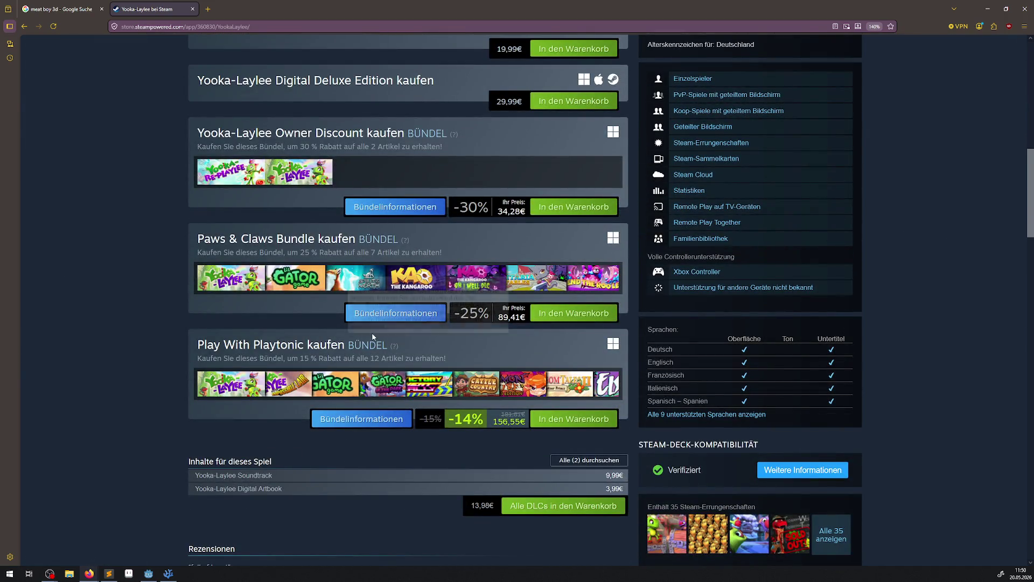
mouse_move(291, 276)
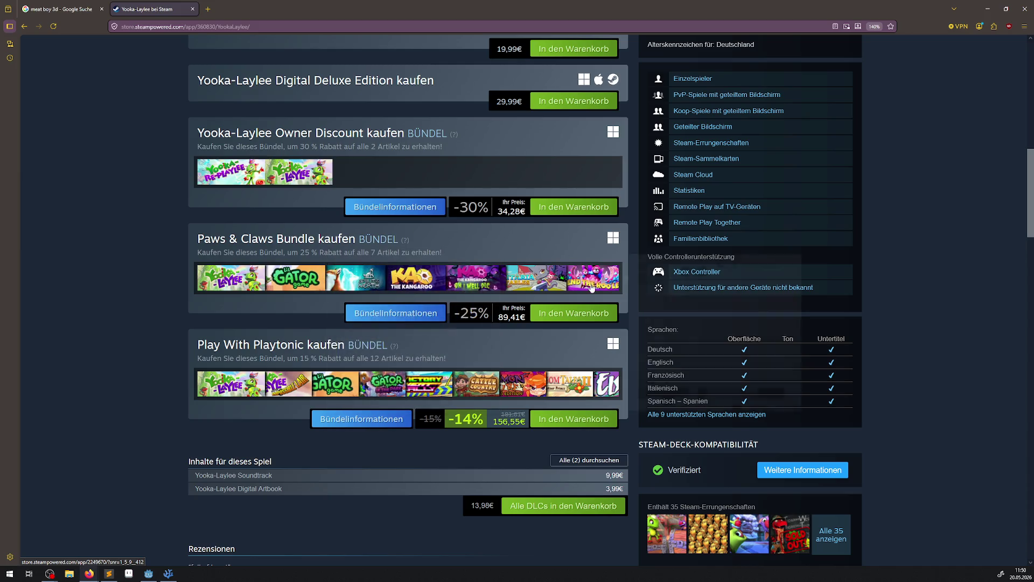
scroll(557, 321, down, 20)
scroll(557, 321, down, 6)
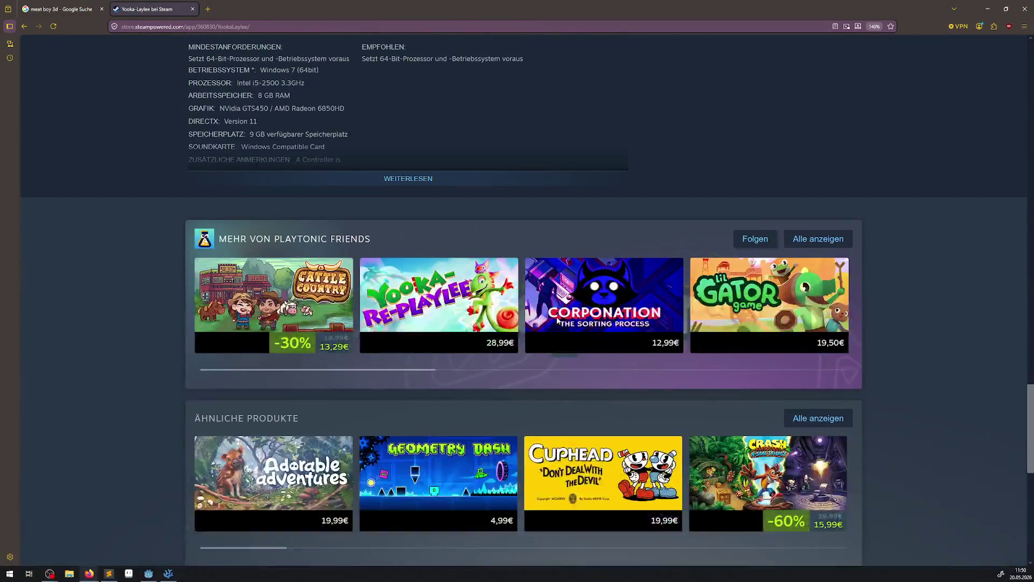
scroll(434, 364, down, 1)
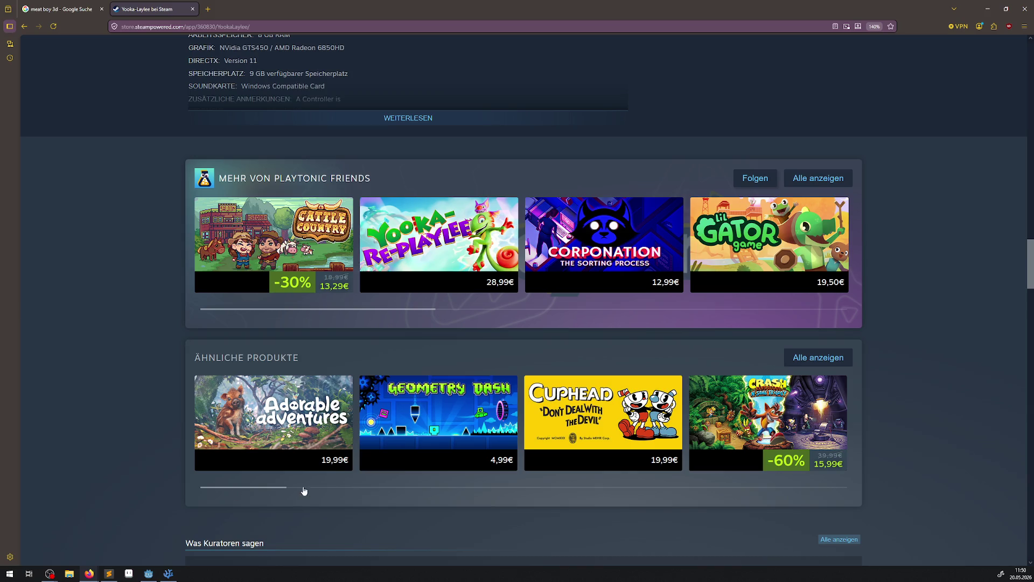
Browse the full list of games similar to Yooka-Laylee and open Crash Bandicoot 4: It's About Time
click(820, 359)
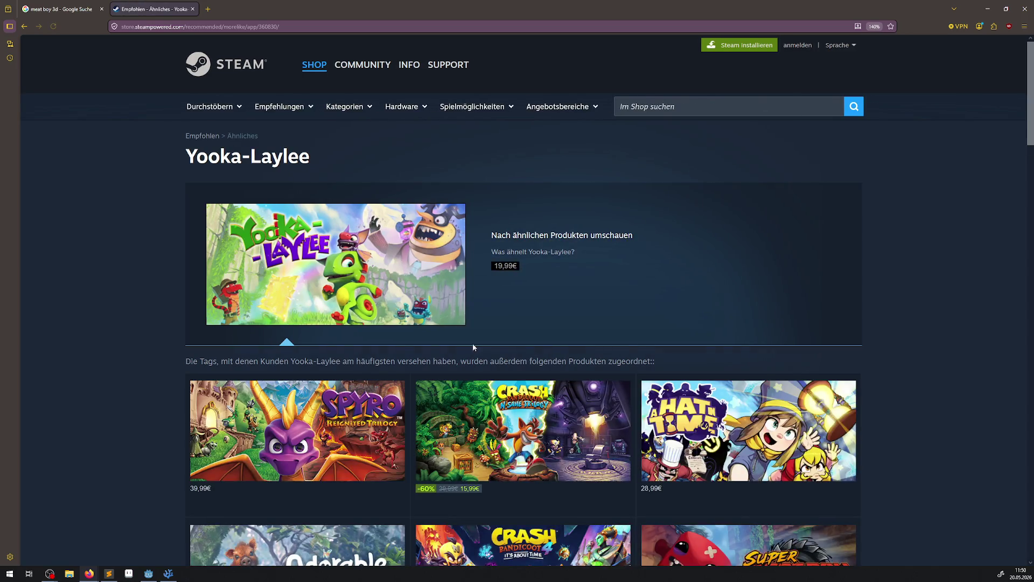
scroll(483, 350, down, 5)
scroll(545, 299, down, 6)
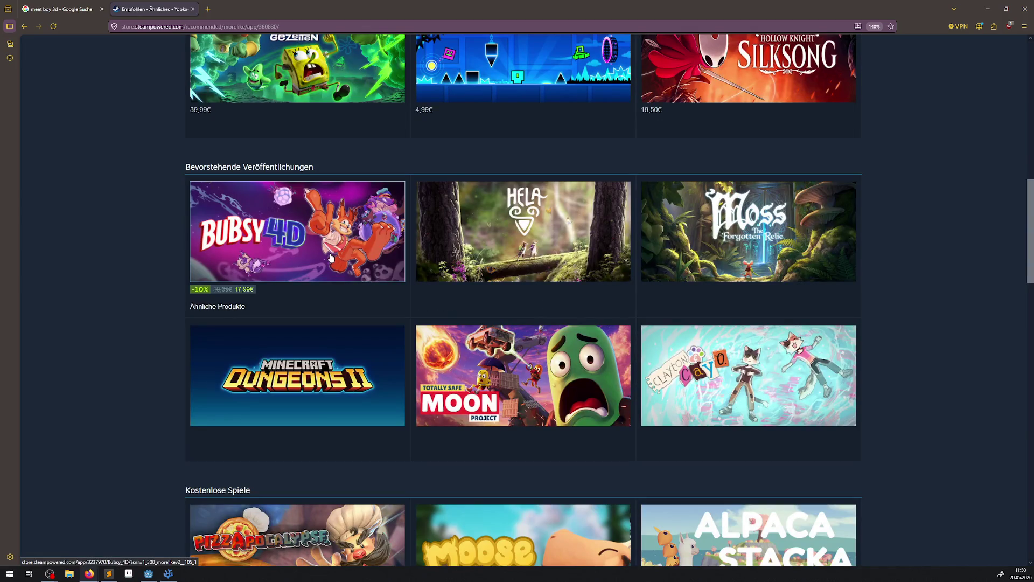
mouse_move(330, 258)
scroll(559, 336, up, 4)
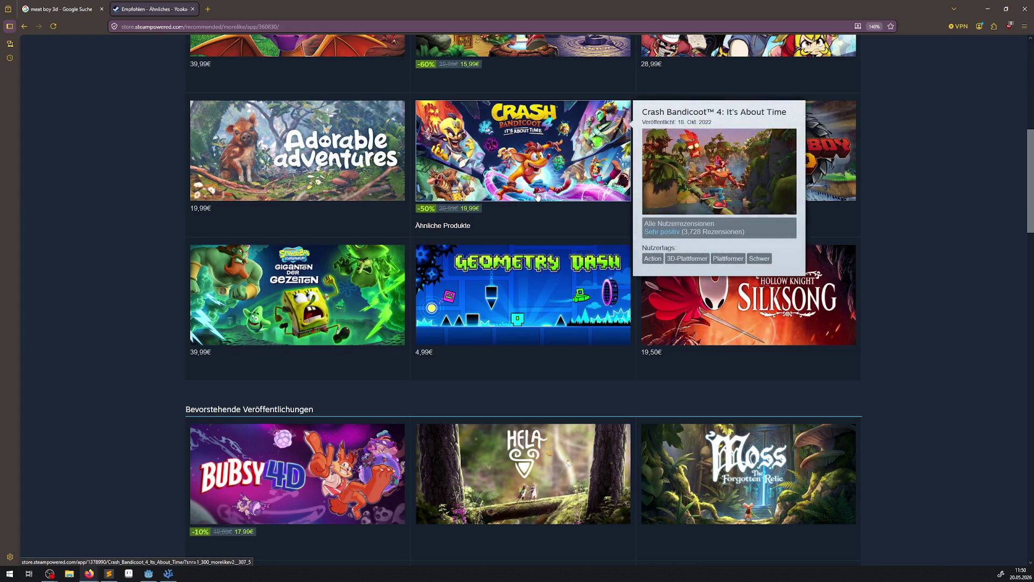
mouse_move(334, 289)
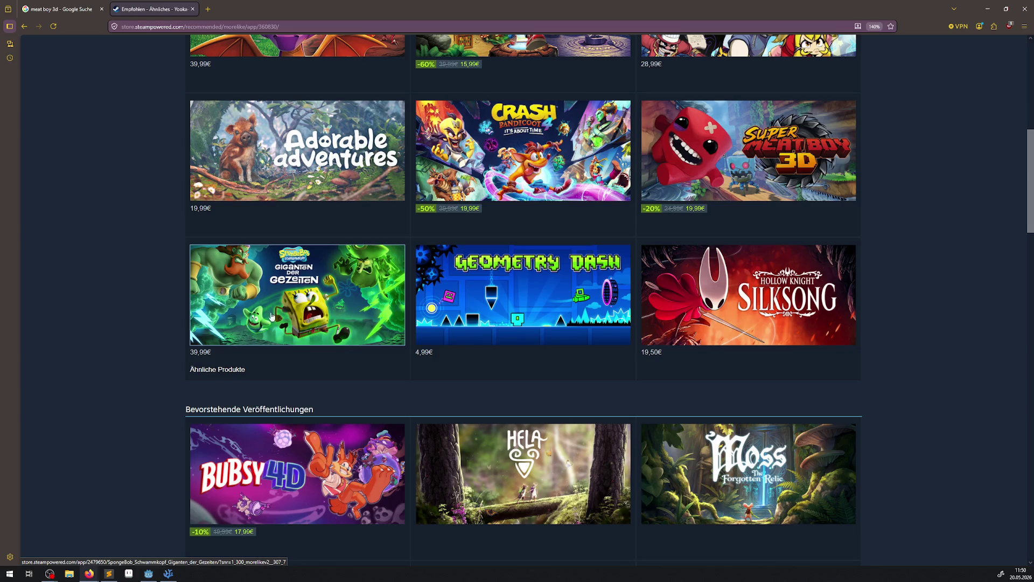
mouse_move(338, 316)
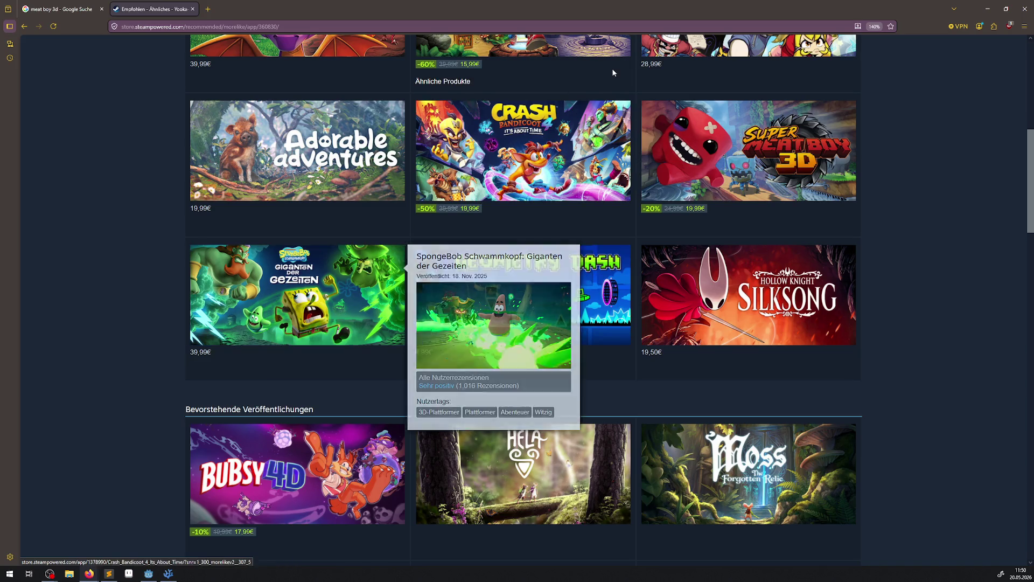
scroll(547, 286, up, 1)
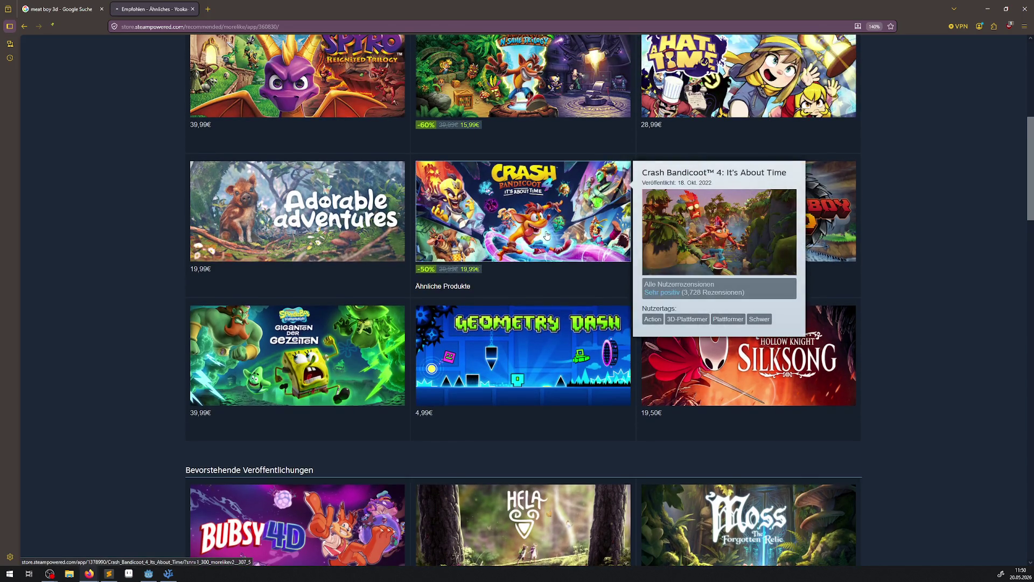
click(525, 227)
Page through Crash Bandicoot 4's similar-games carousel, then go to the Steam store homepage
scroll(518, 353, down, 15)
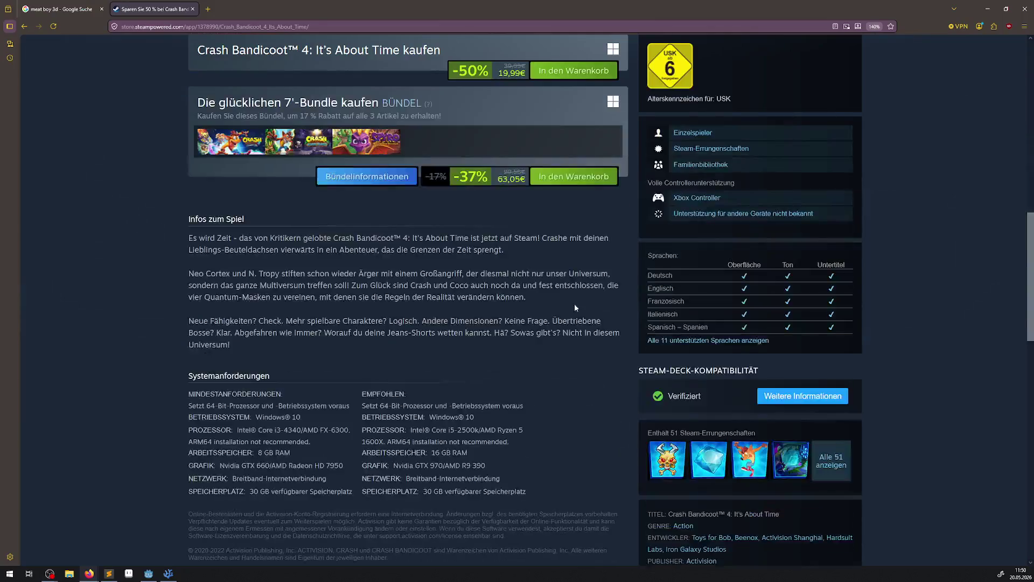
scroll(560, 318, down, 3)
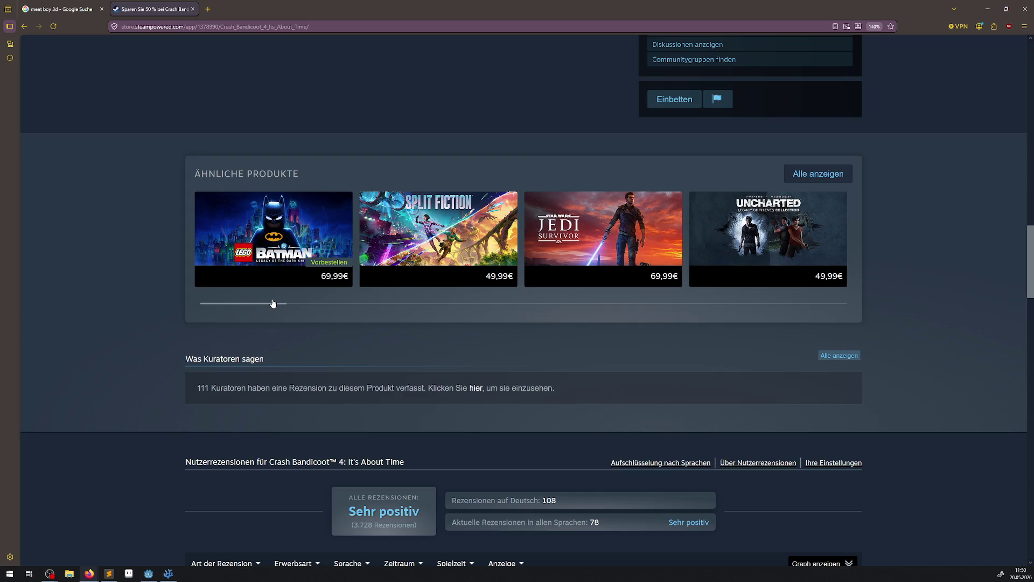
click(459, 304)
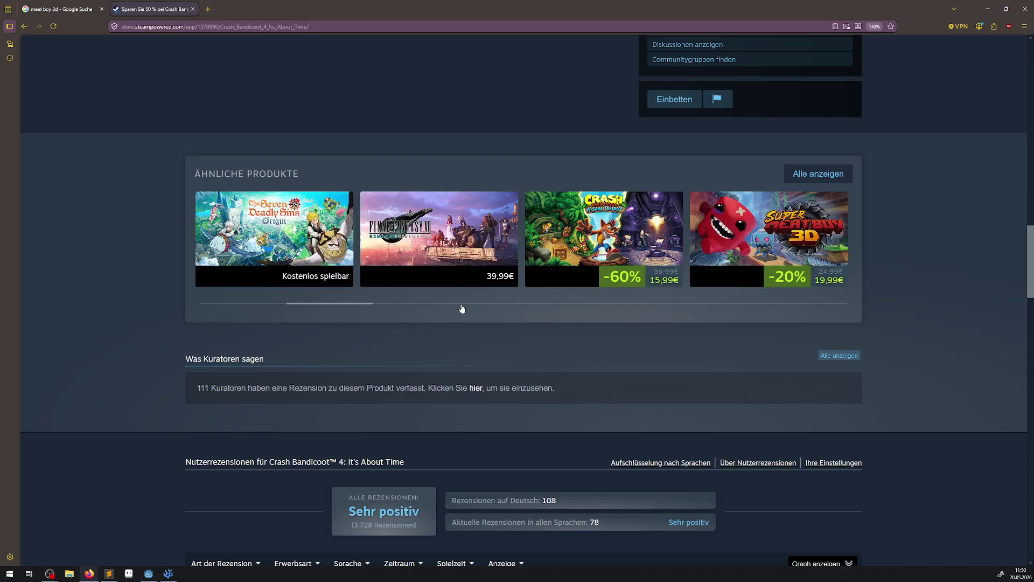
click(461, 305)
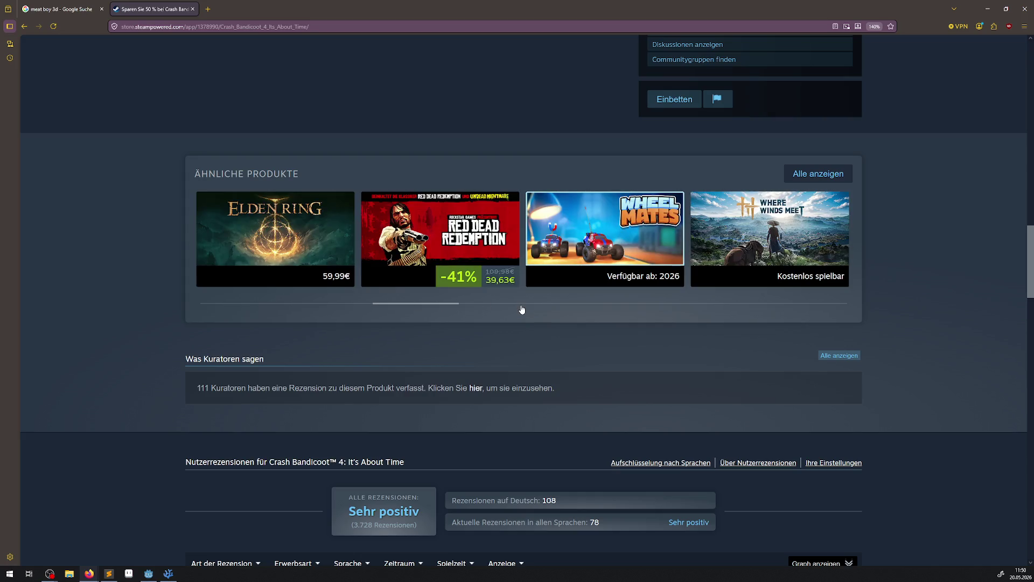
click(522, 305)
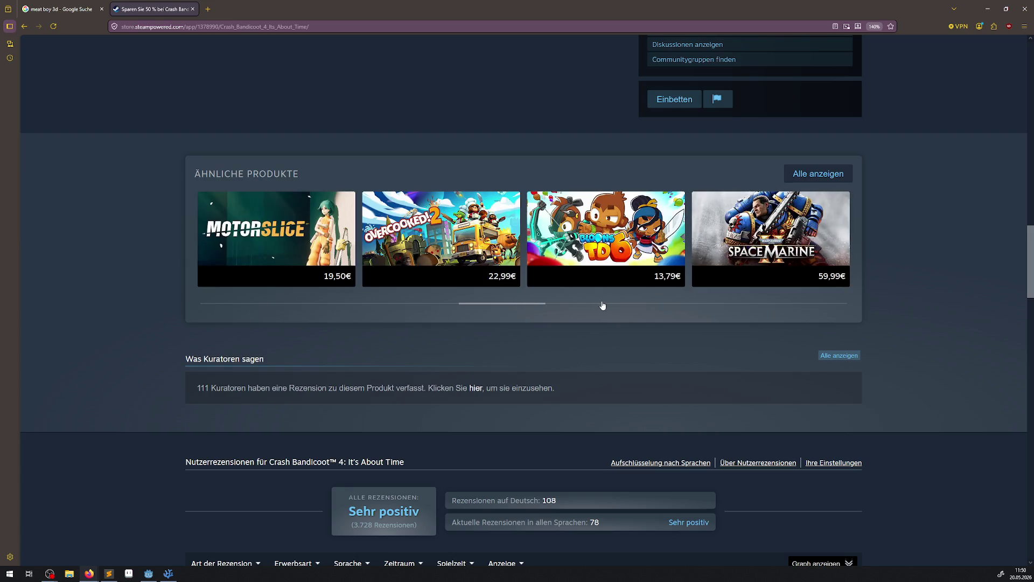
click(602, 305)
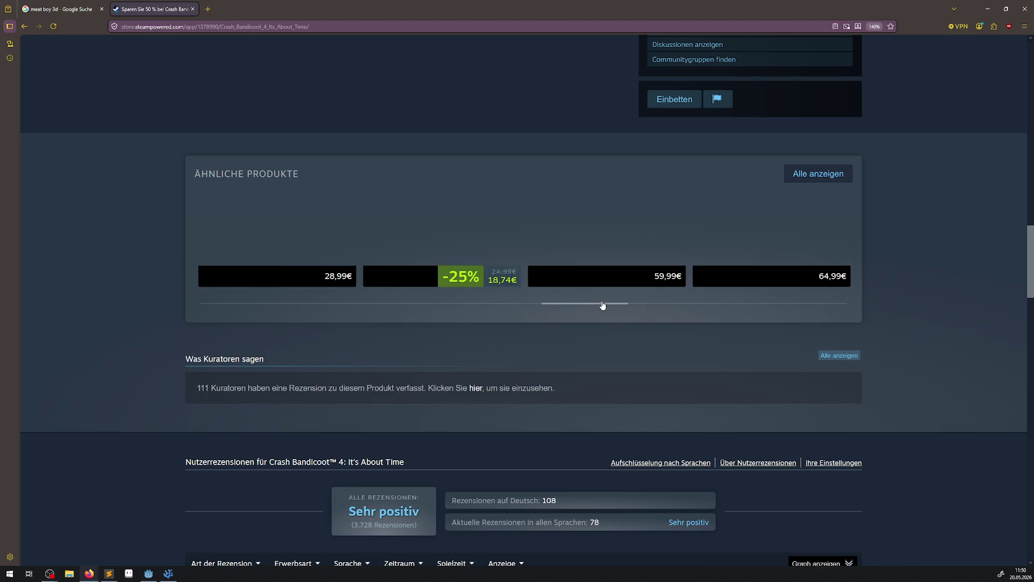
click(712, 305)
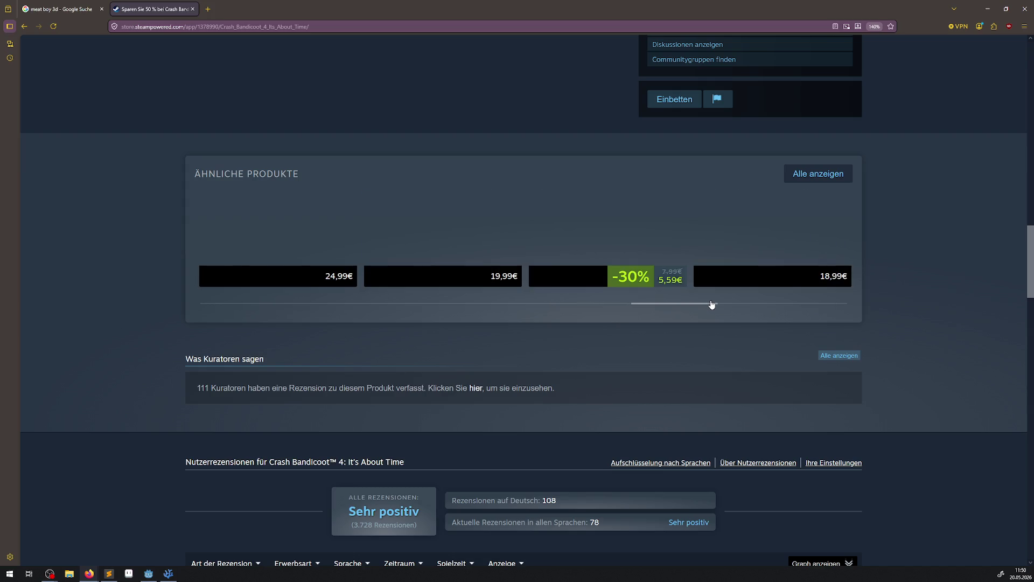
click(760, 305)
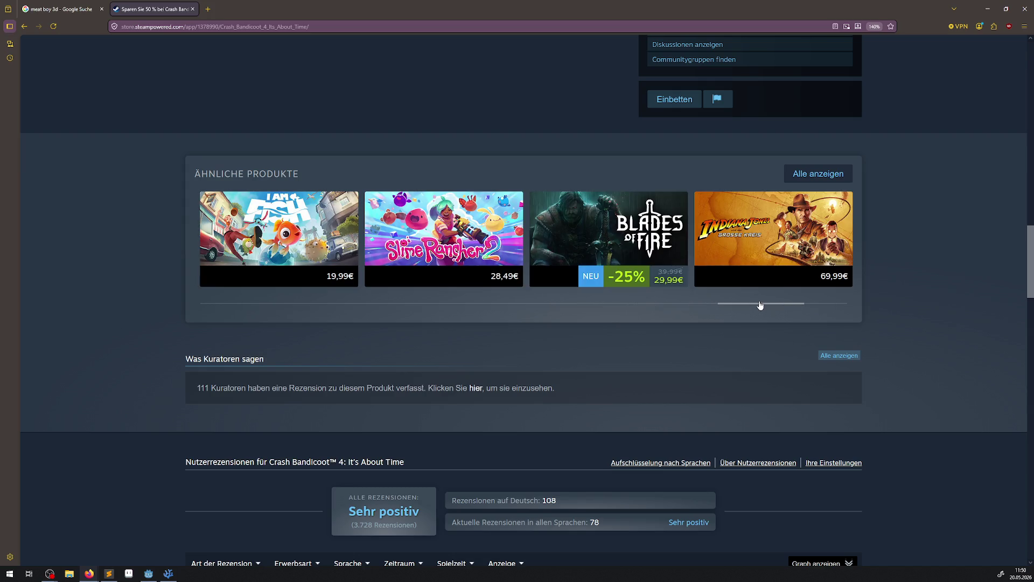
scroll(548, 342, down, 8)
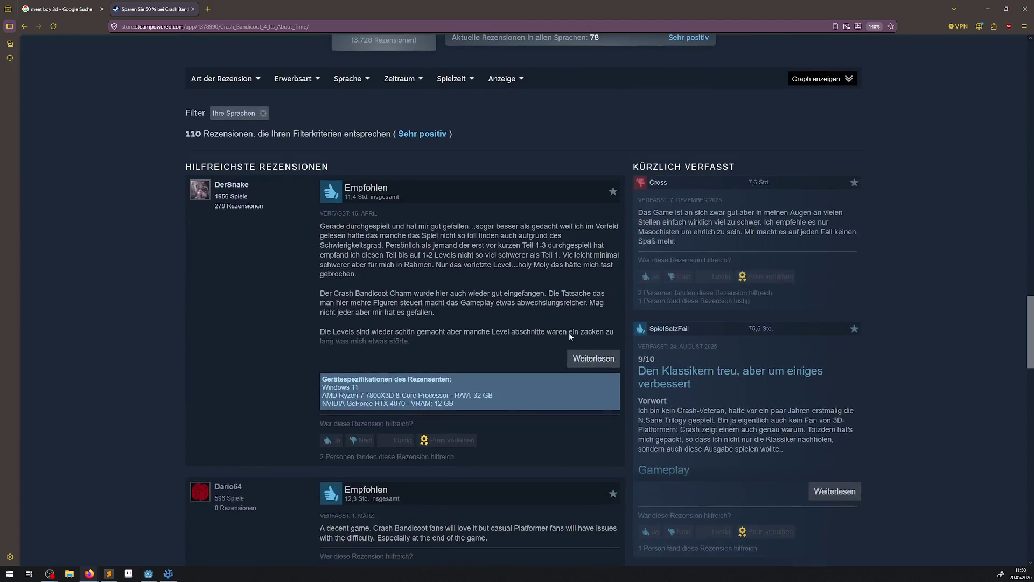
key(Home)
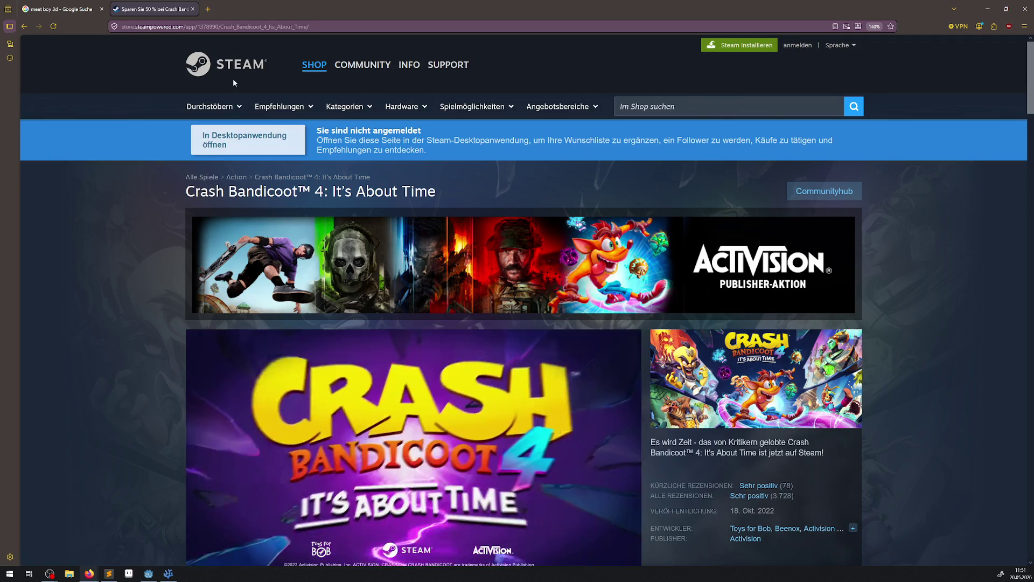
click(231, 72)
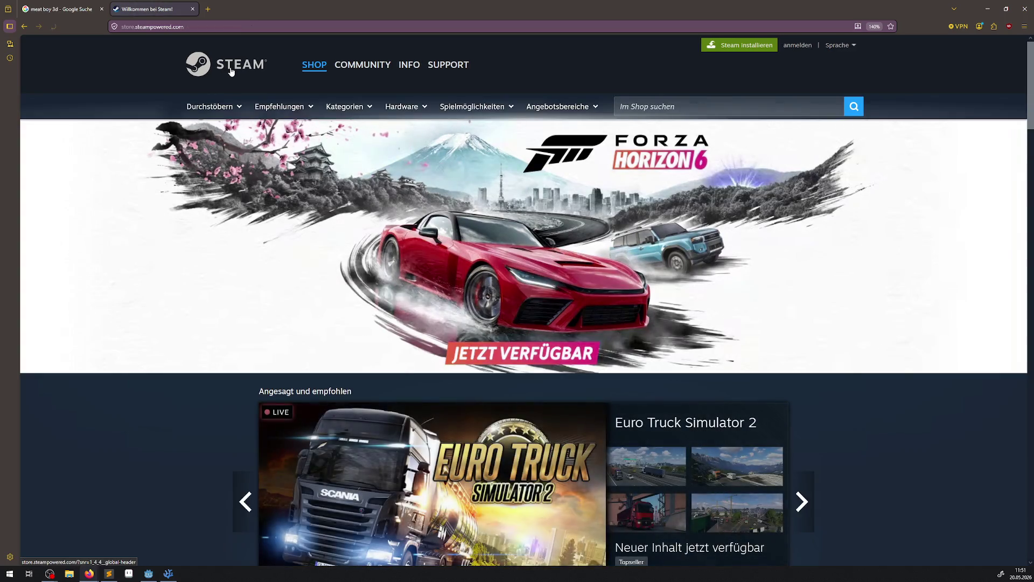
Page back and forth through the Rabatte und Events deals to reach Terminator 2D: NO FATE
scroll(446, 376, down, 5)
scroll(447, 364, down, 4)
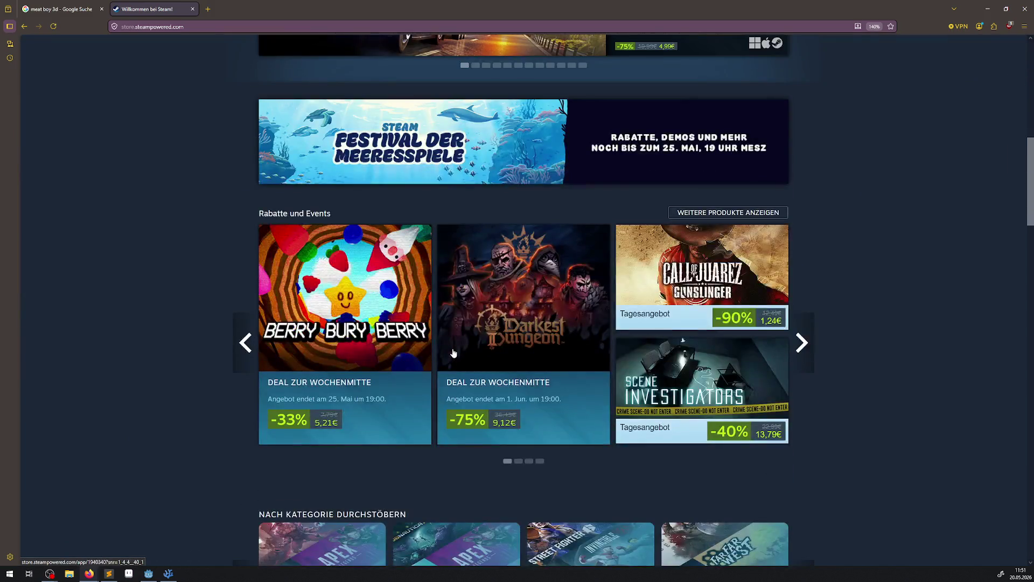
scroll(668, 438, down, 4)
scroll(786, 376, up, 3)
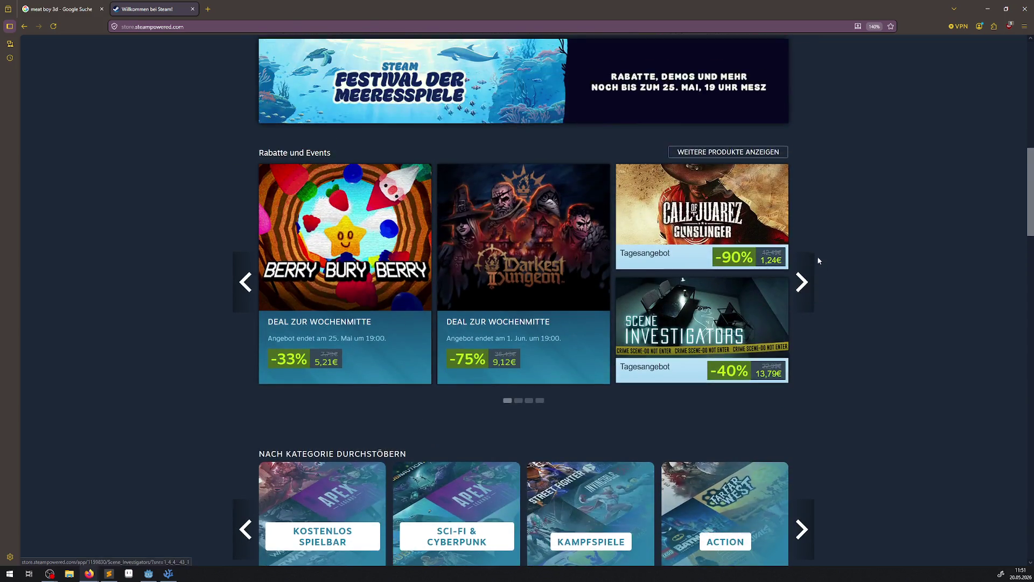
click(811, 261)
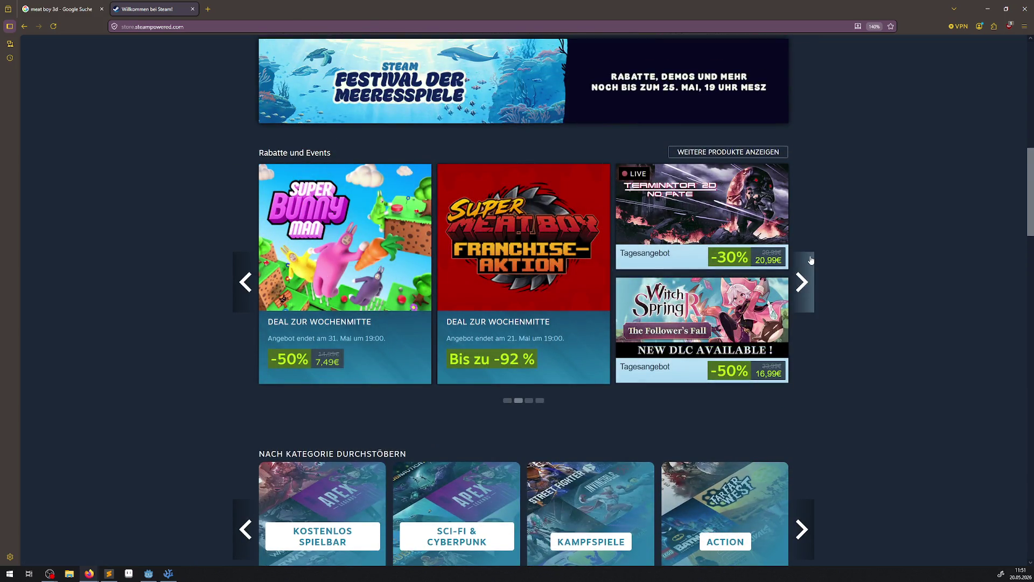
click(810, 260)
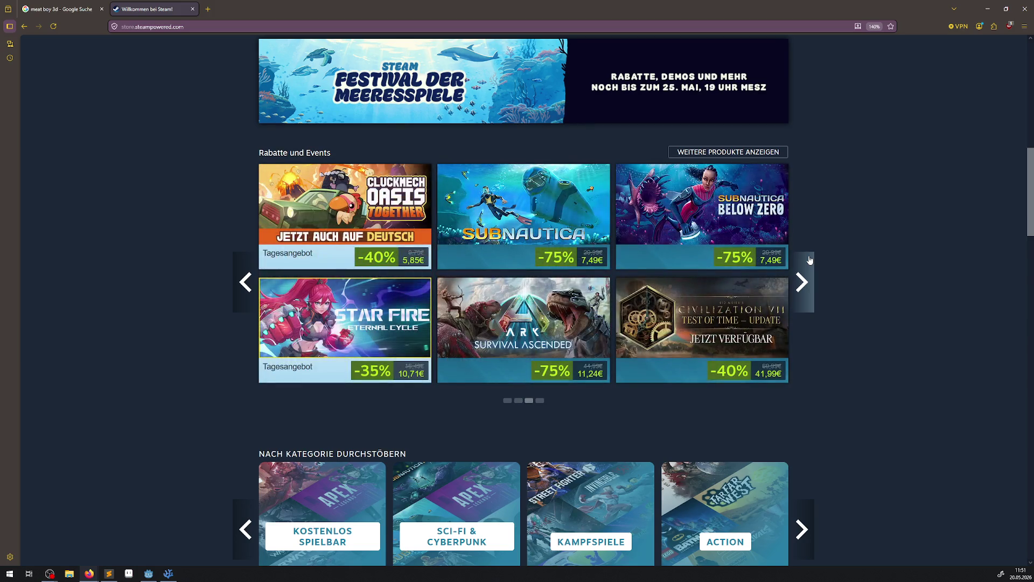
click(243, 281)
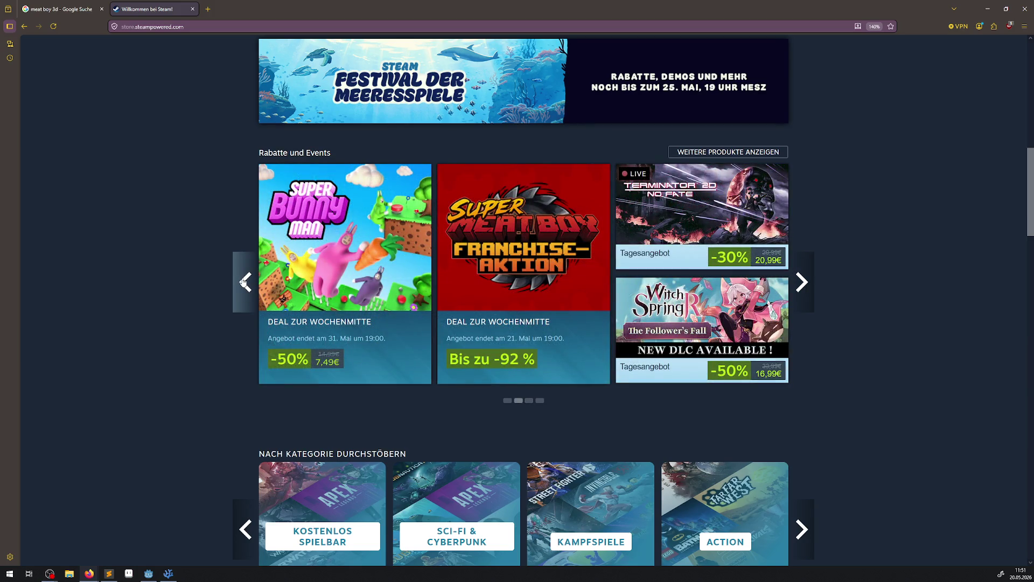
mouse_move(763, 209)
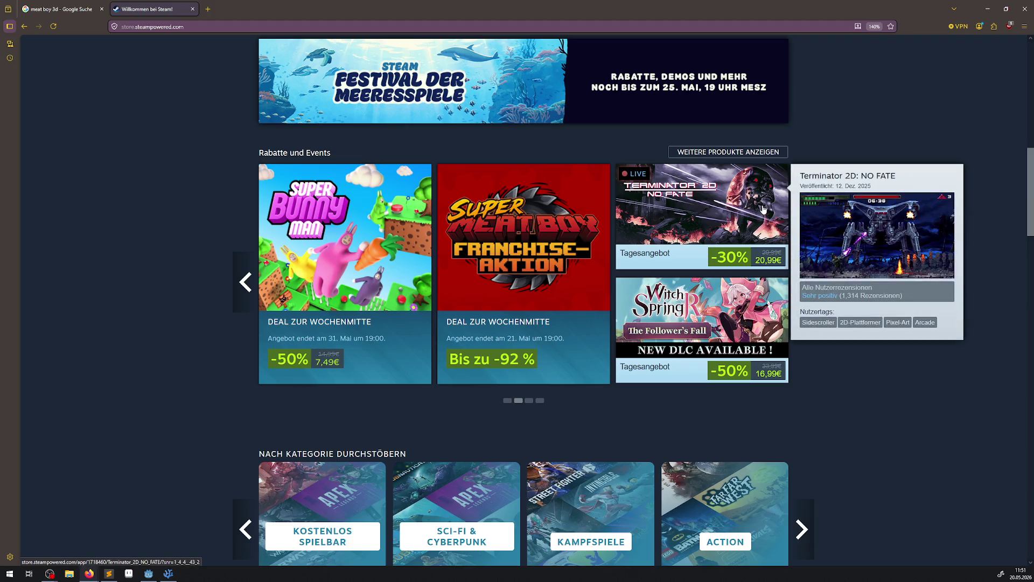
click(807, 293)
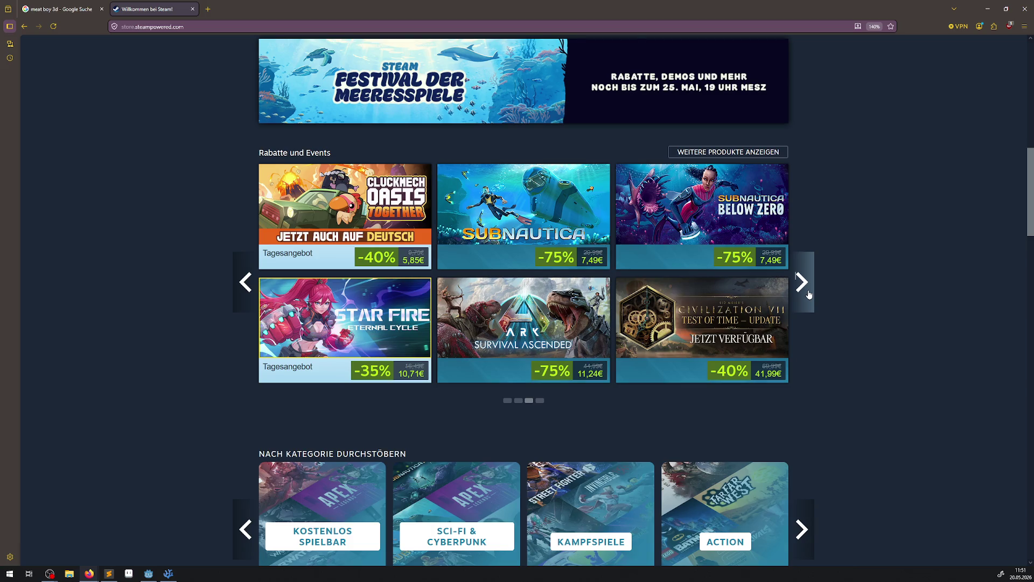
click(807, 294)
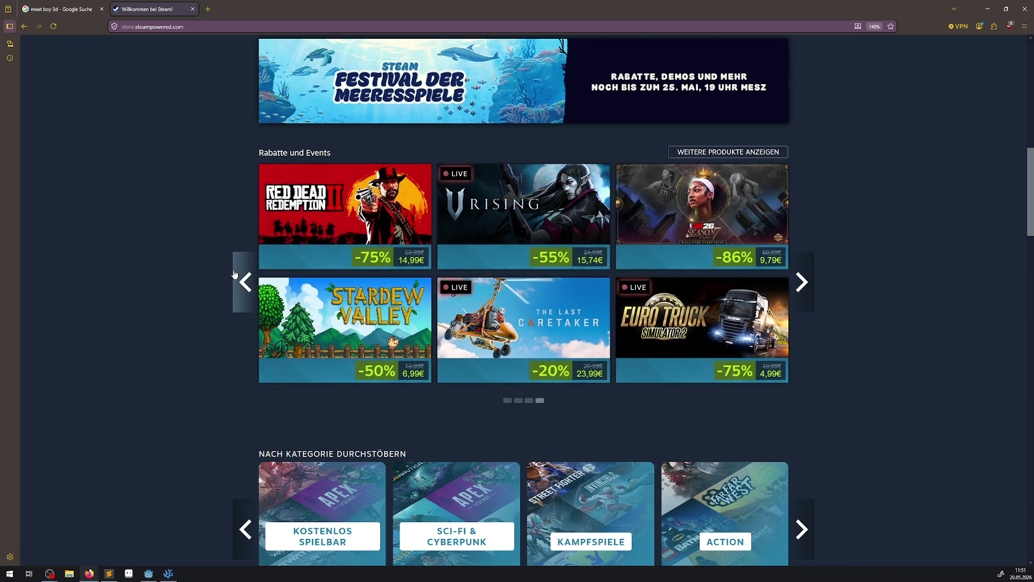
click(246, 282)
click(246, 282)
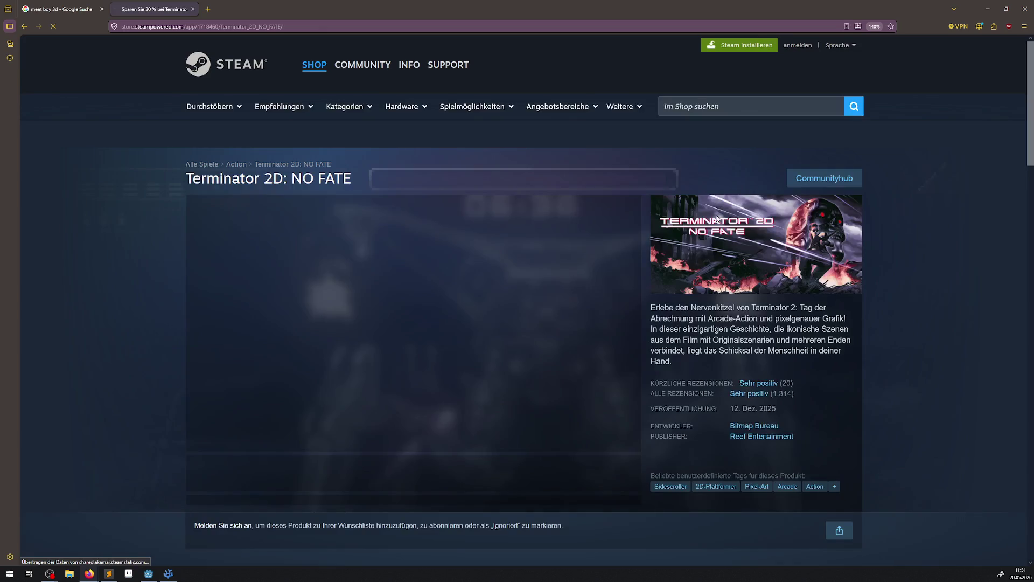
View the Terminator 2D: NO FATE screenshots one by one in the media gallery
scroll(380, 445, down, 6)
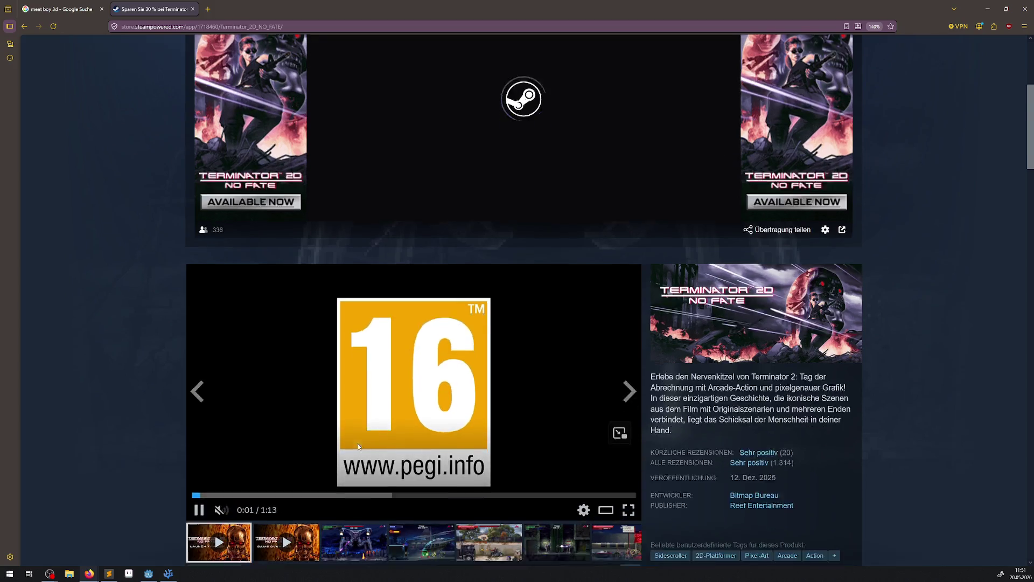
click(353, 380)
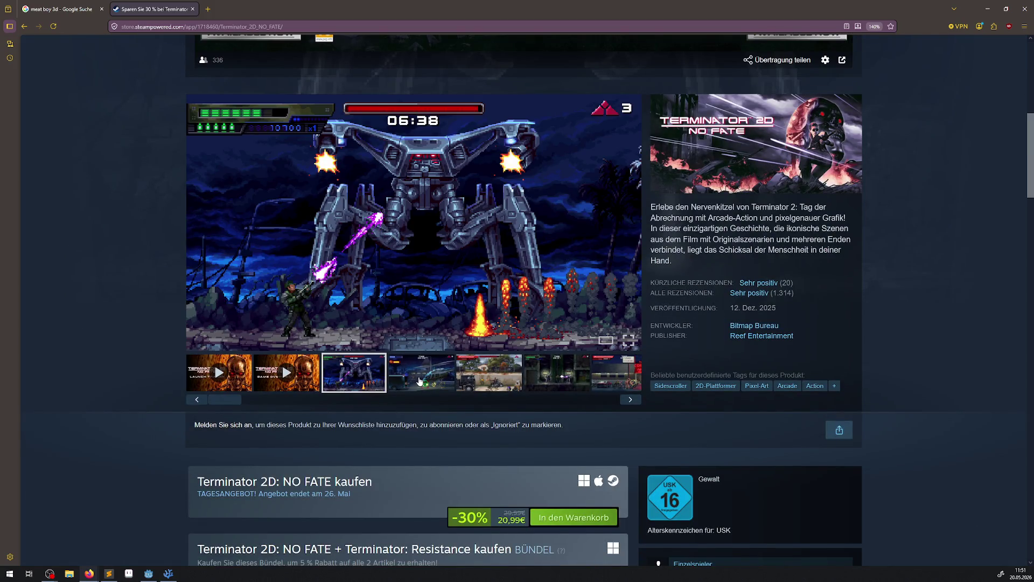
click(419, 381)
click(480, 381)
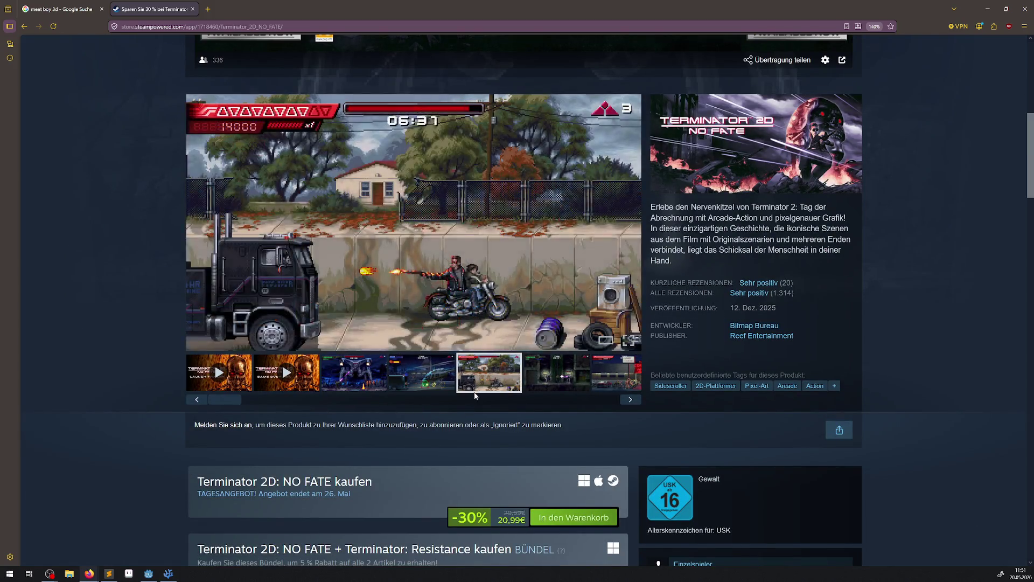
click(550, 382)
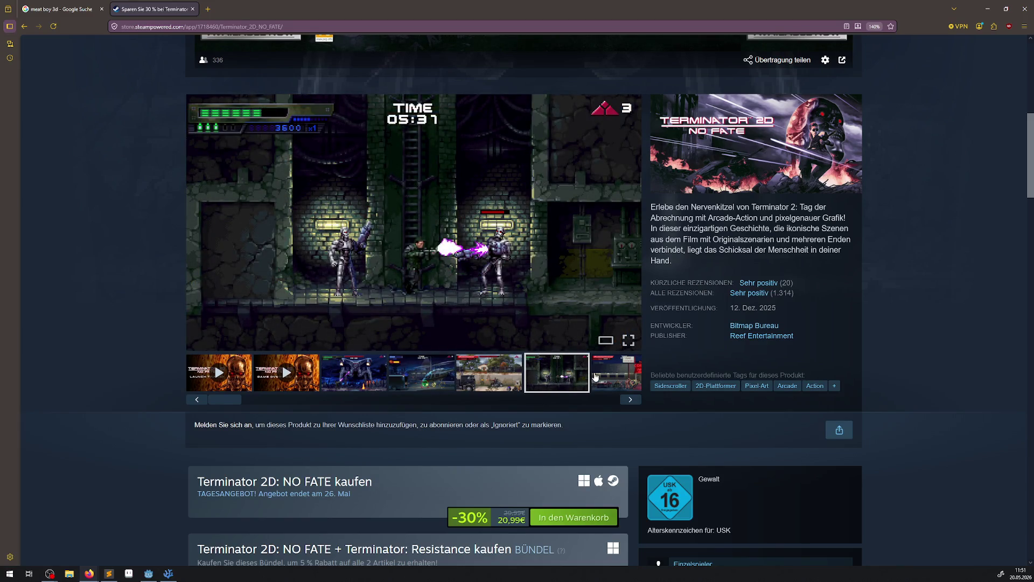
click(605, 373)
click(393, 378)
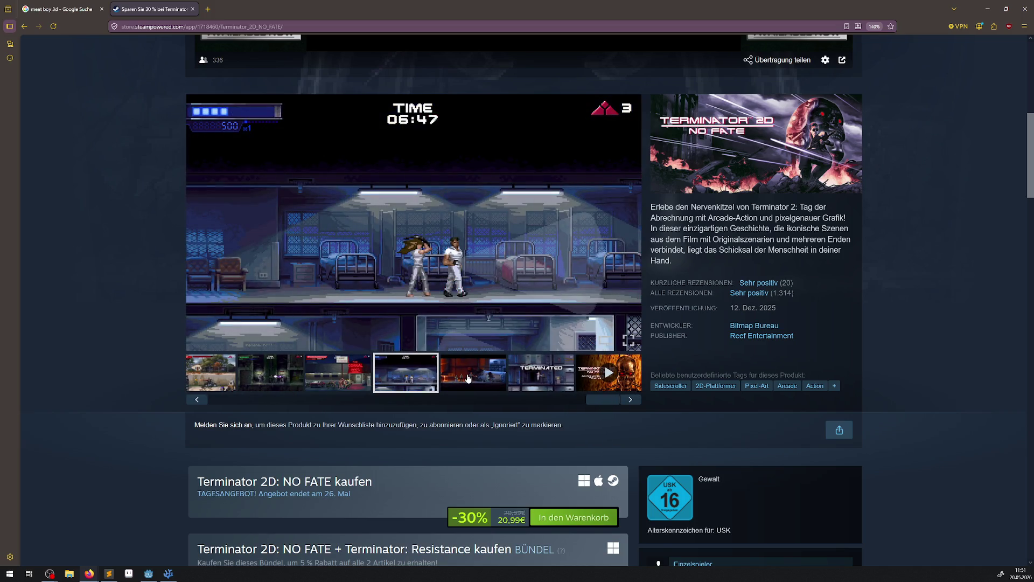
click(468, 379)
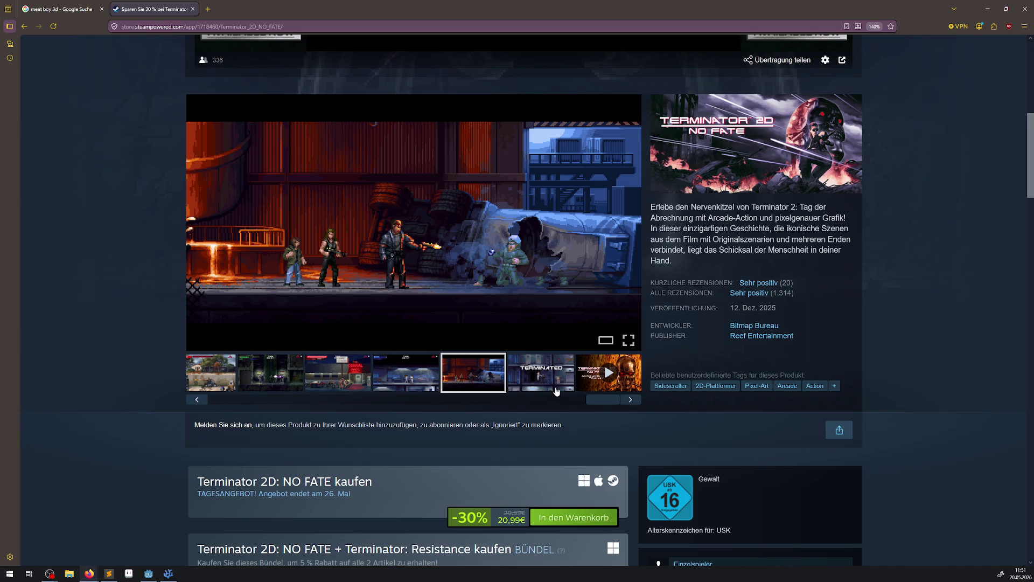
Close the broadcast mini-player and return to the 'broforce' search results
scroll(551, 450, down, 3)
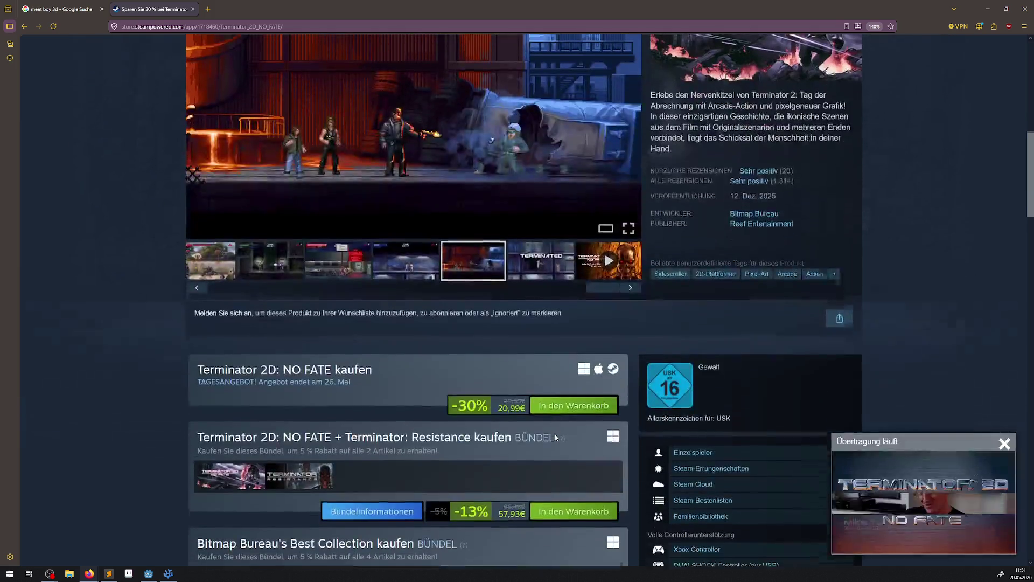
click(1005, 443)
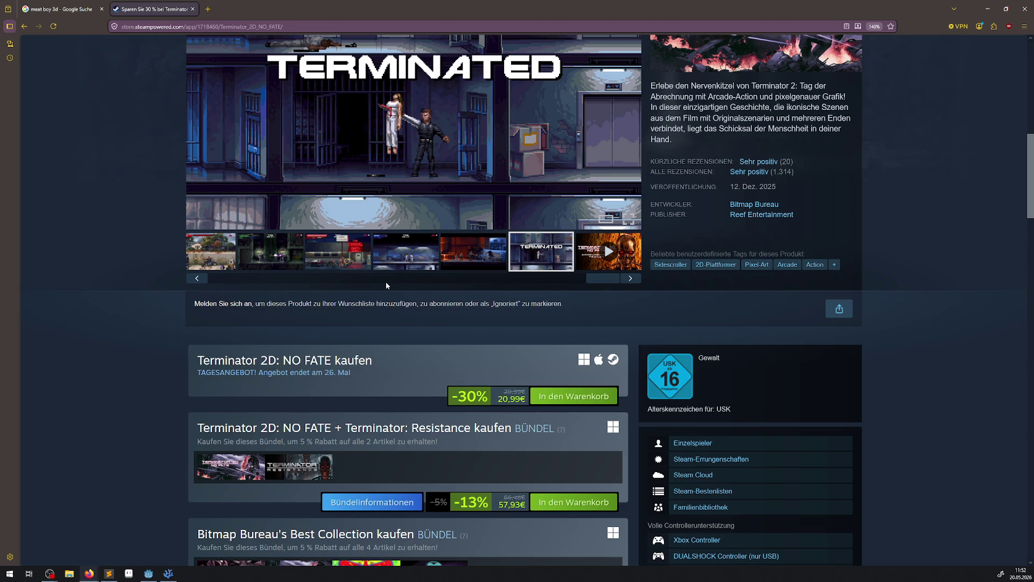
key(alt+Left)
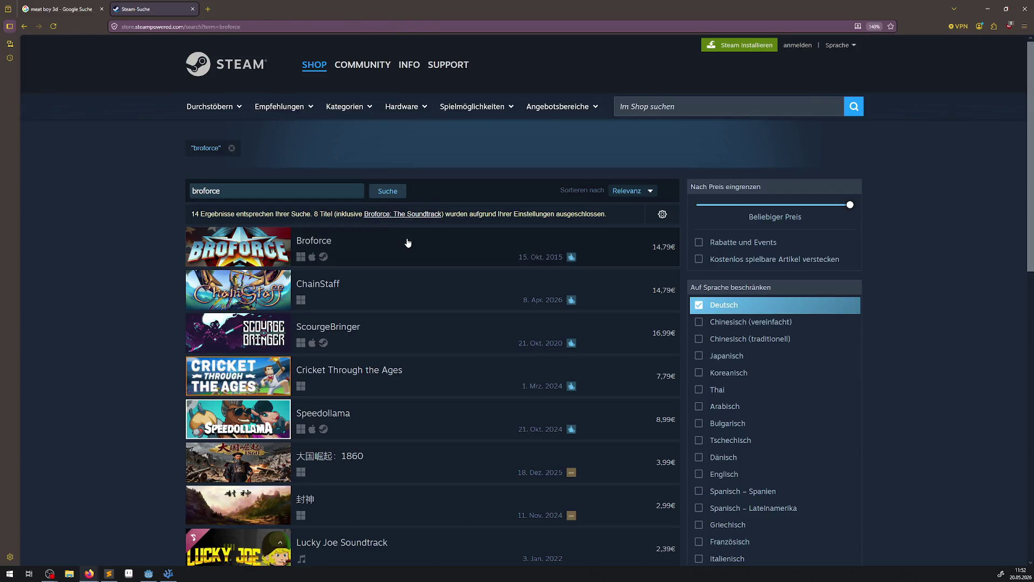
Open the Broforce store page, pause its trailer at 0:27, and return to Godot
click(414, 239)
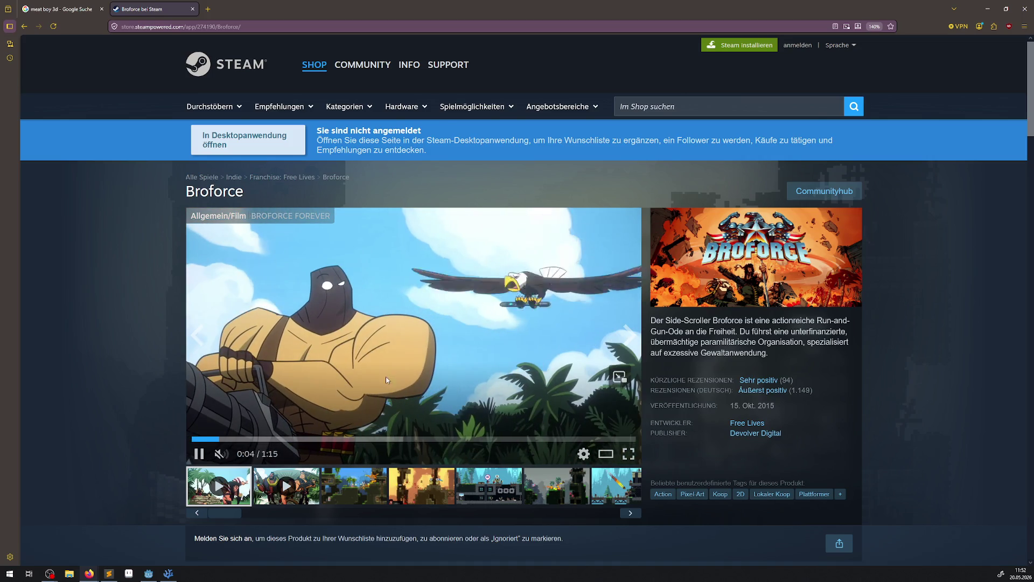
scroll(385, 377, down, 2)
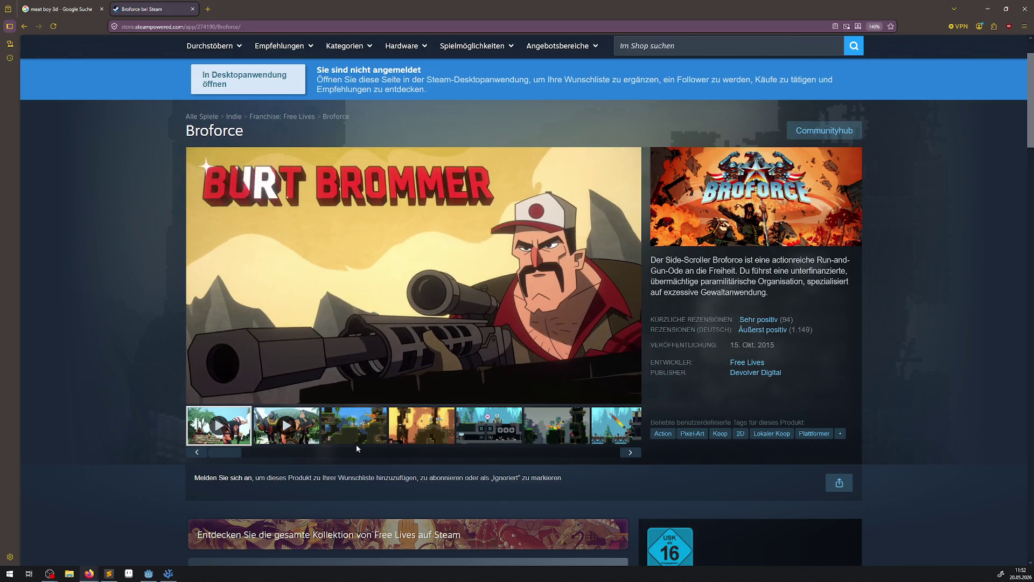
click(199, 395)
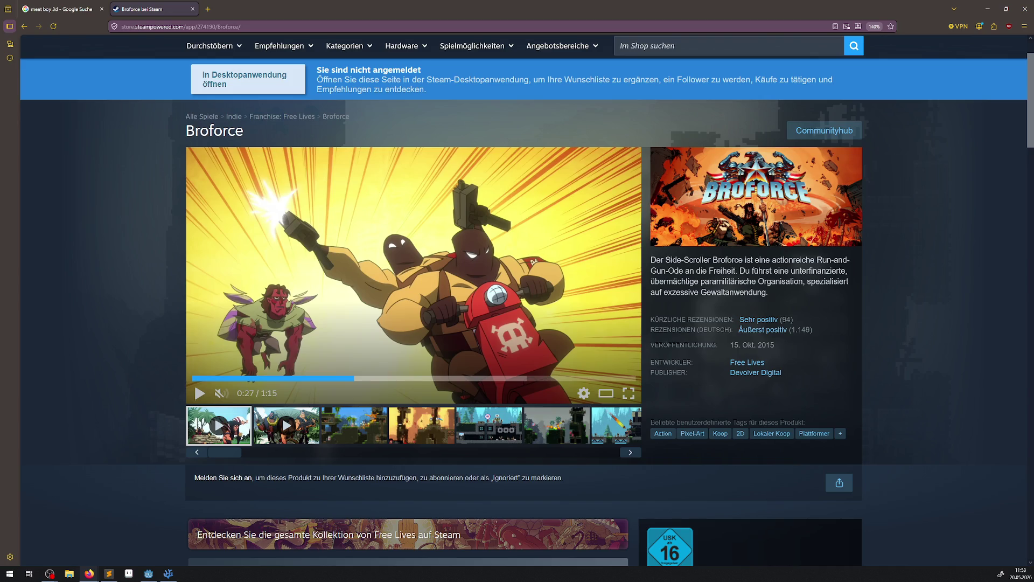
key(alt+Tab)
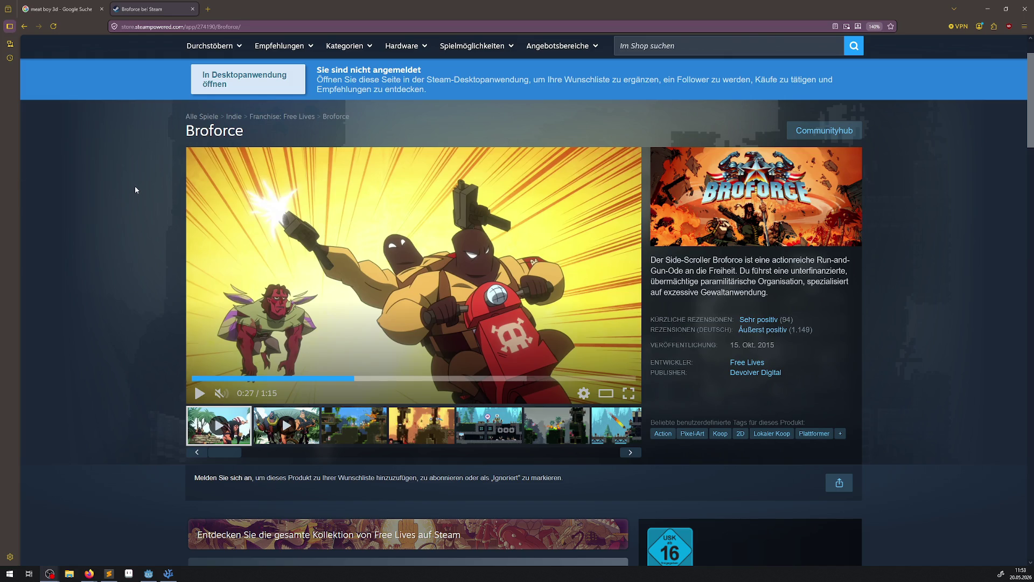
click(1024, 9)
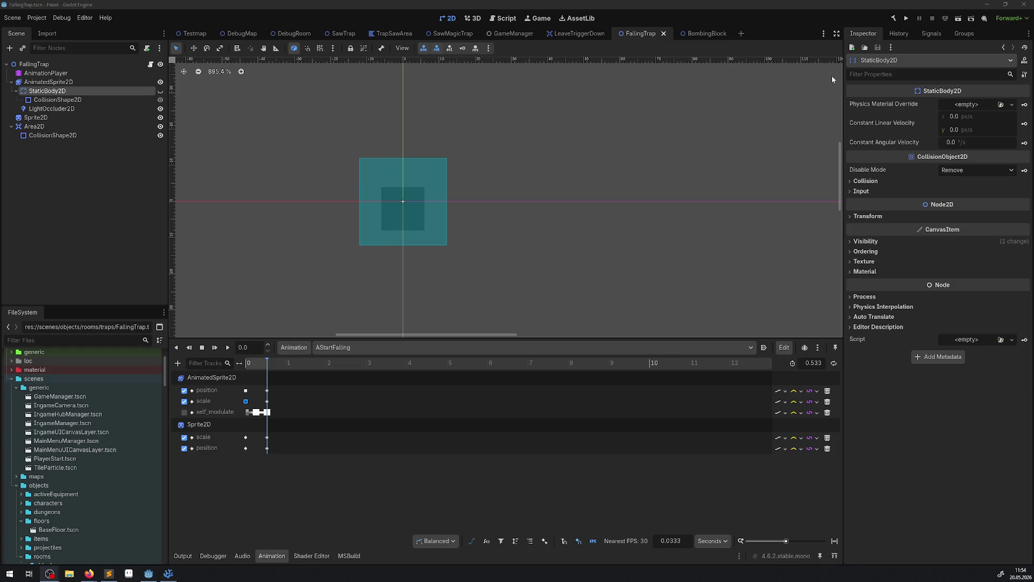
Build the C# .NET project with the hammer button
click(893, 18)
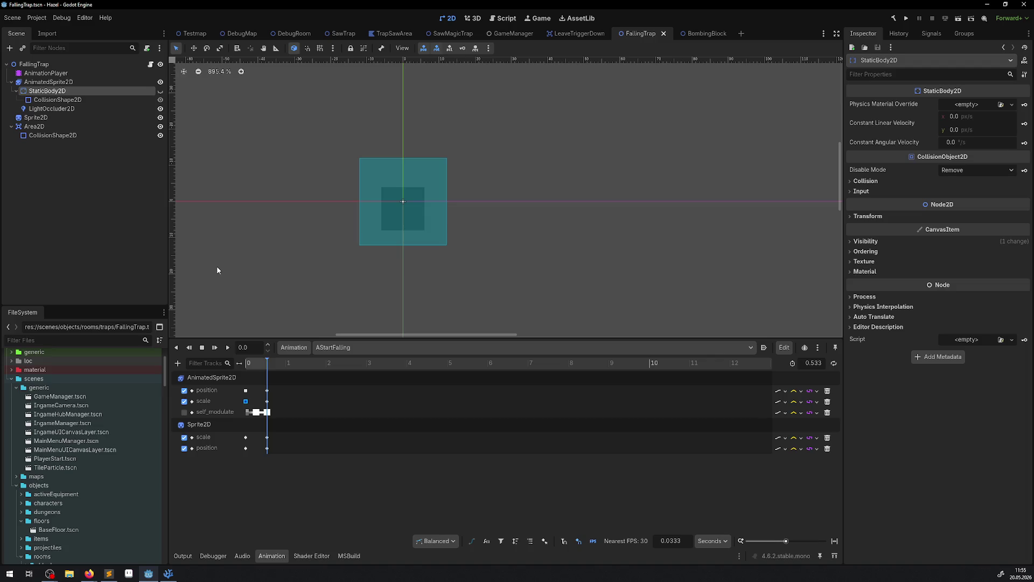
Run the game and focus the embedded Game view to play-test the trap
click(907, 19)
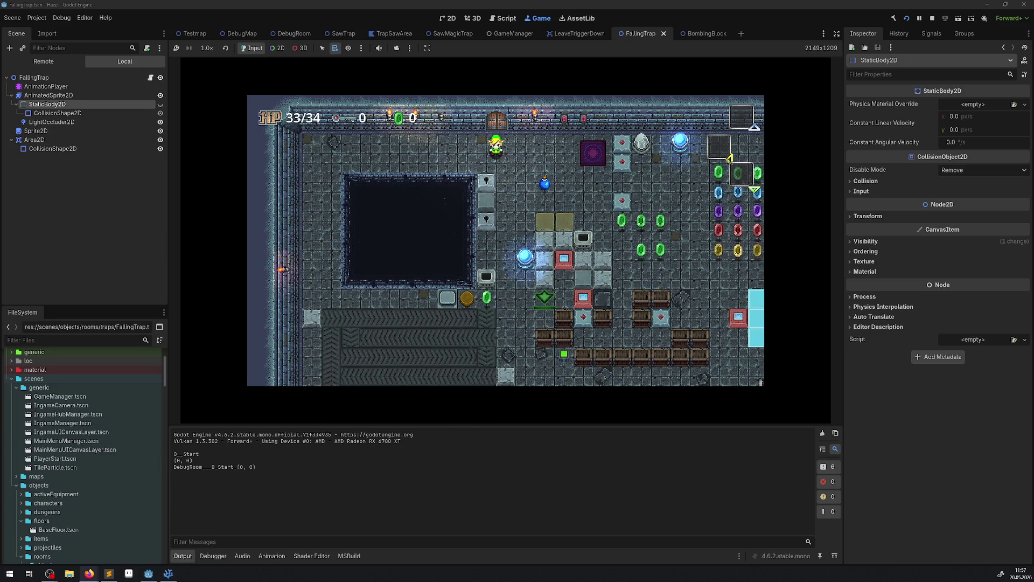
click(539, 474)
click(361, 331)
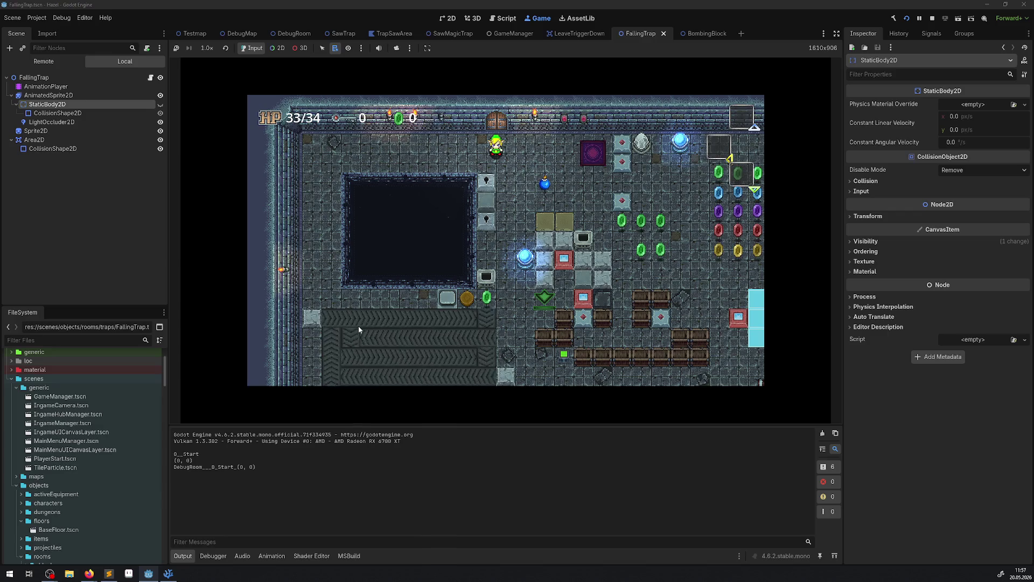
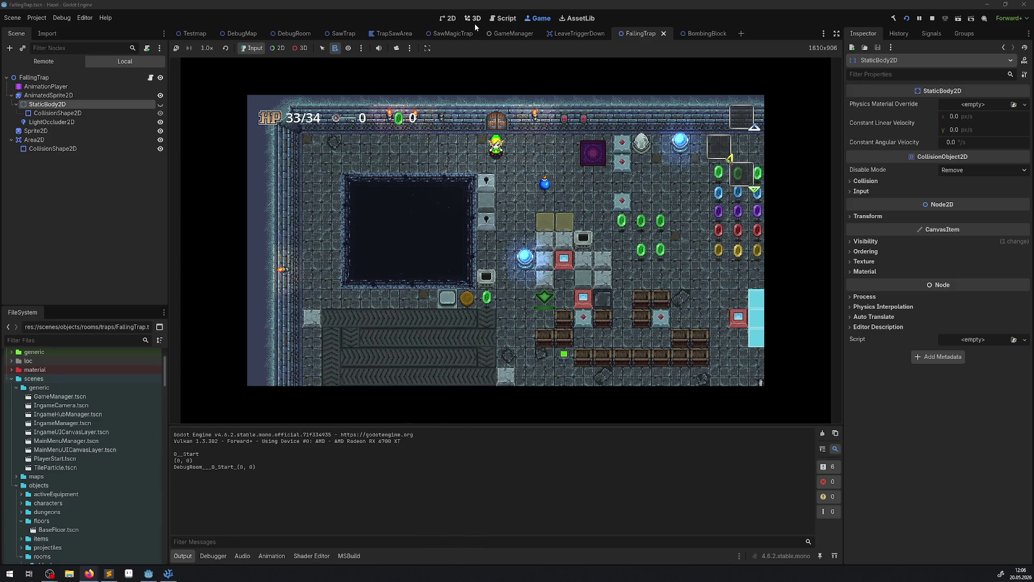
Walk the player down-right through the dungeon room past the ice block
key(Right)
key(Down)
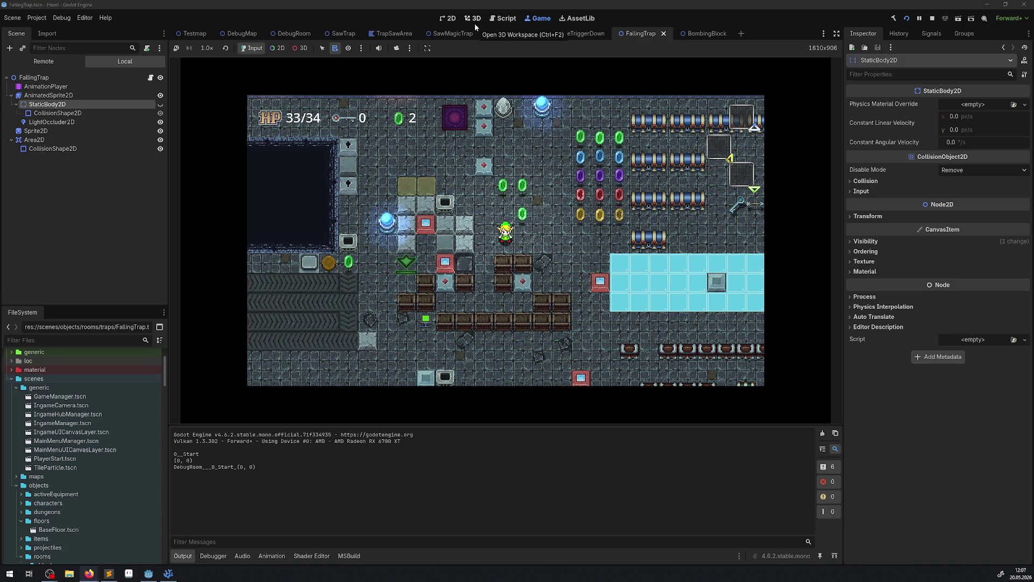
key(Right)
key(Down)
key(Right)
key(Down)
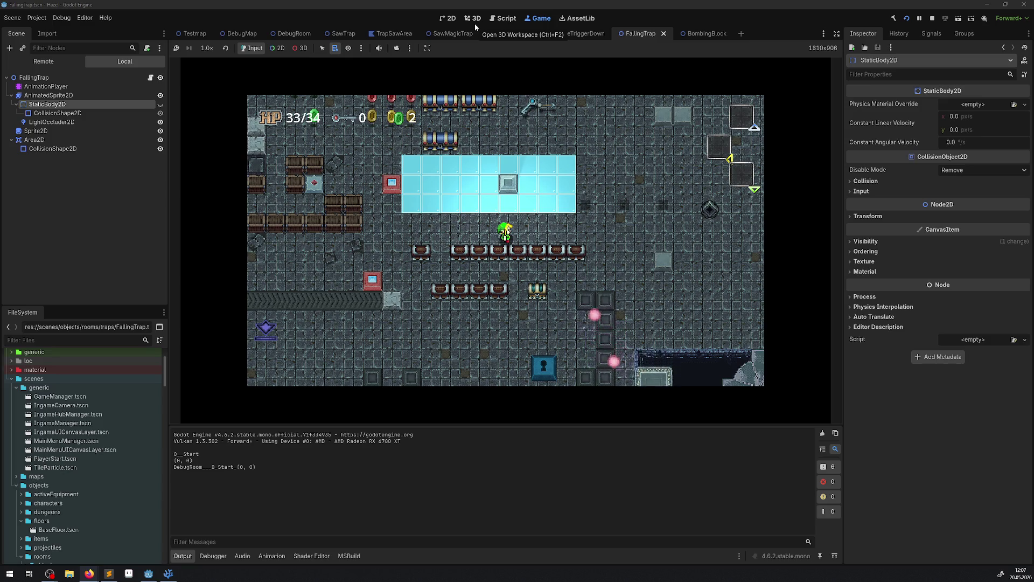
Move the player up beside the ice block, then stop the running game
key(Up)
key(Right)
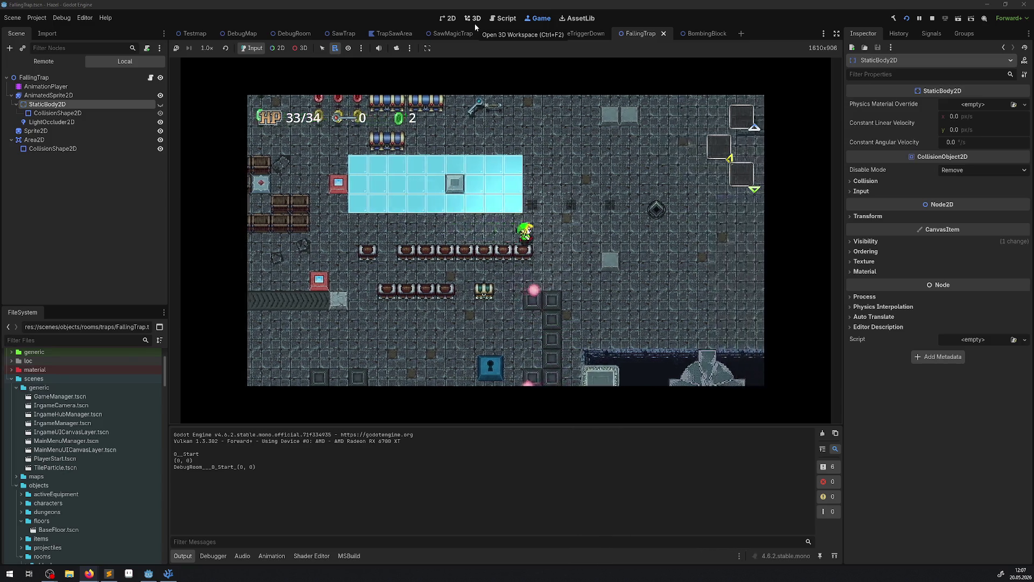
key(Down)
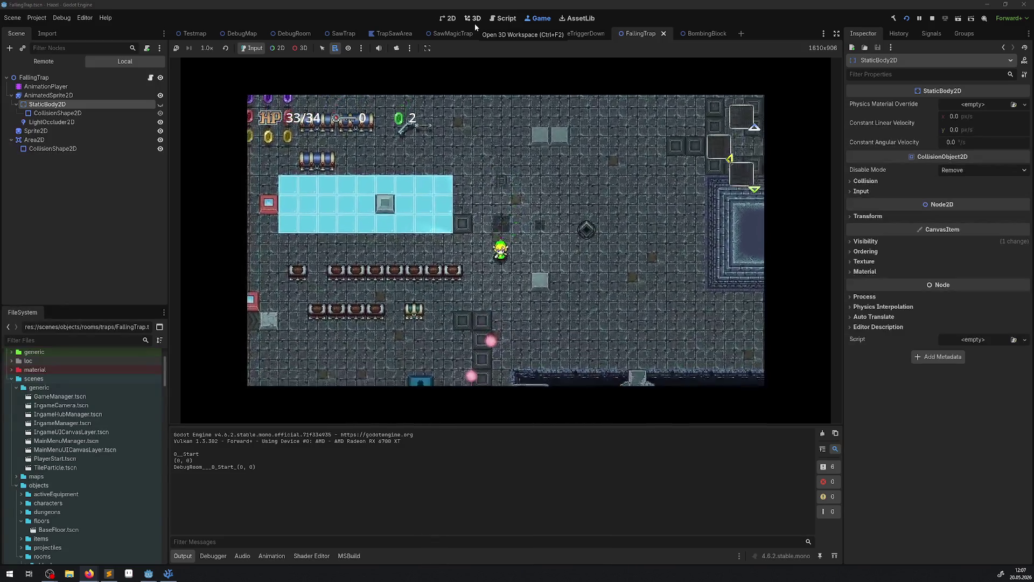
key(Up)
key(Right)
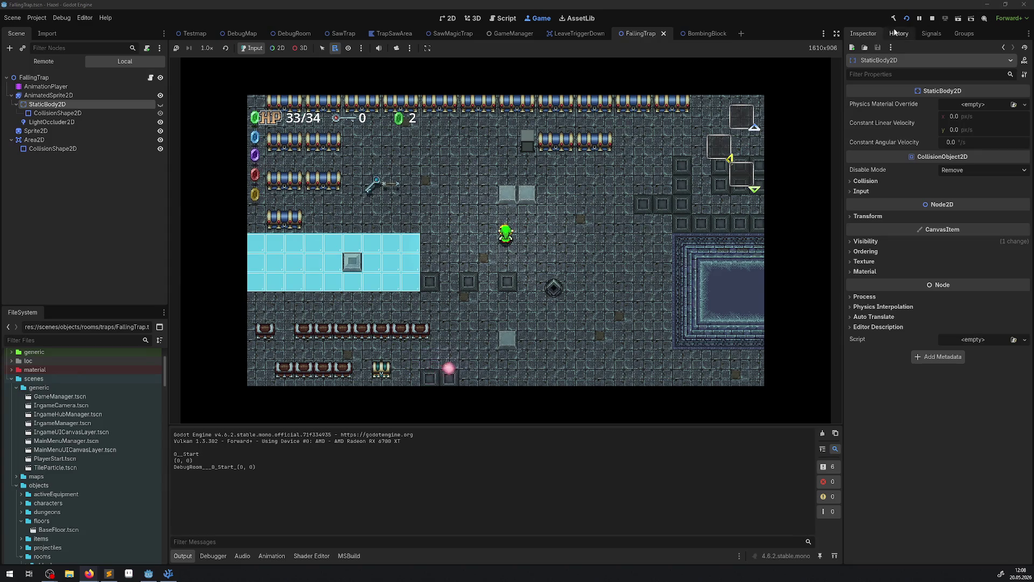
click(935, 17)
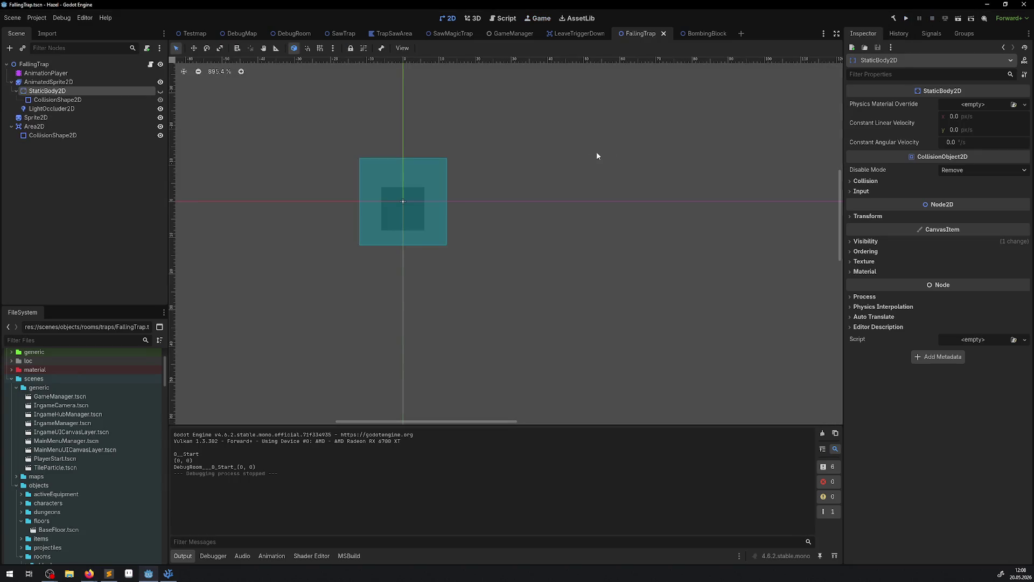
Relaunch the game and walk down-right through the rupee rows collecting rupees
click(910, 20)
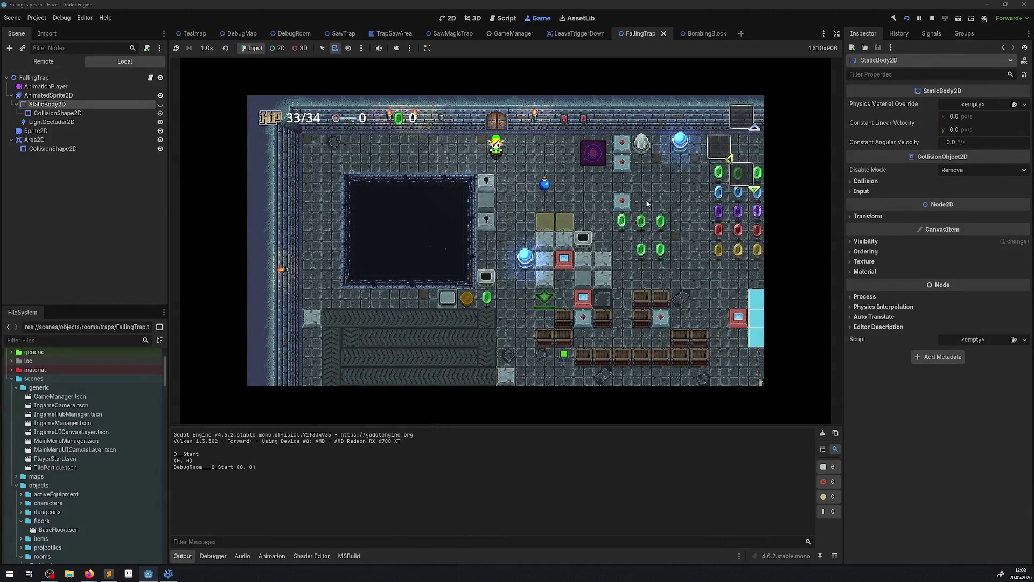
key(Down)
key(Right)
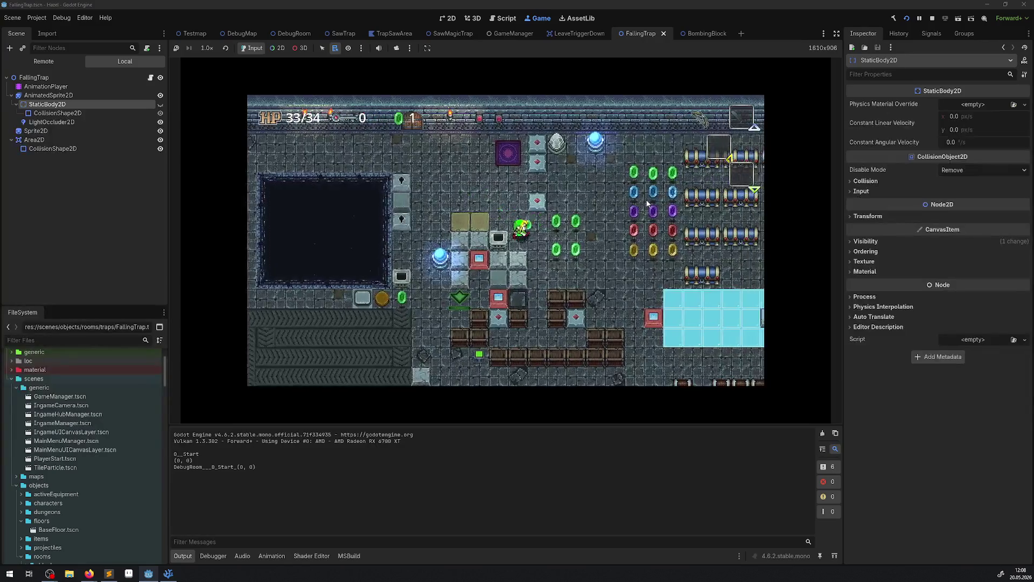
key(Right)
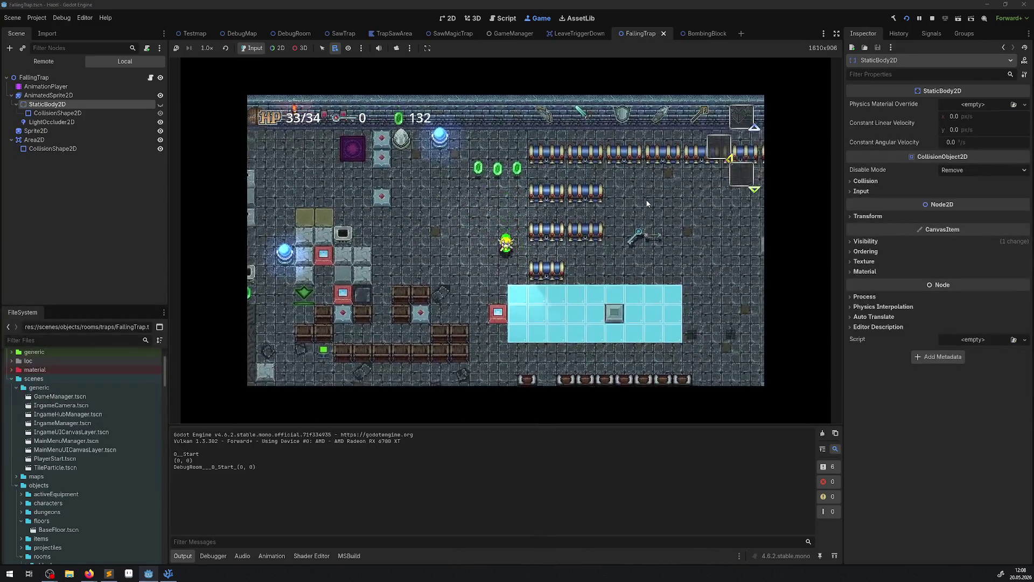
key(Down)
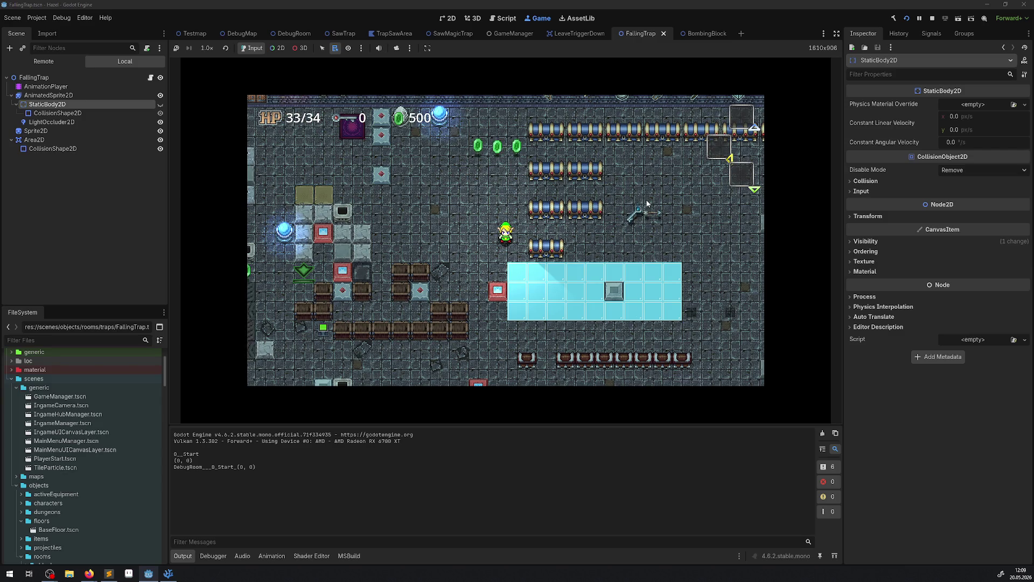
Walk right past the barrel rows to grab the key, then head down through the trap area
key(Right)
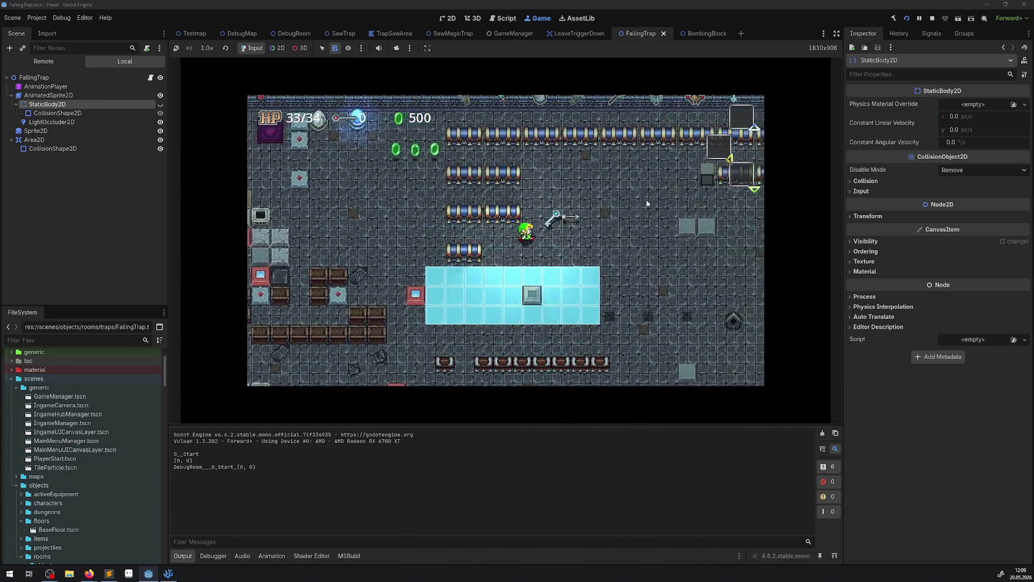
key(Right)
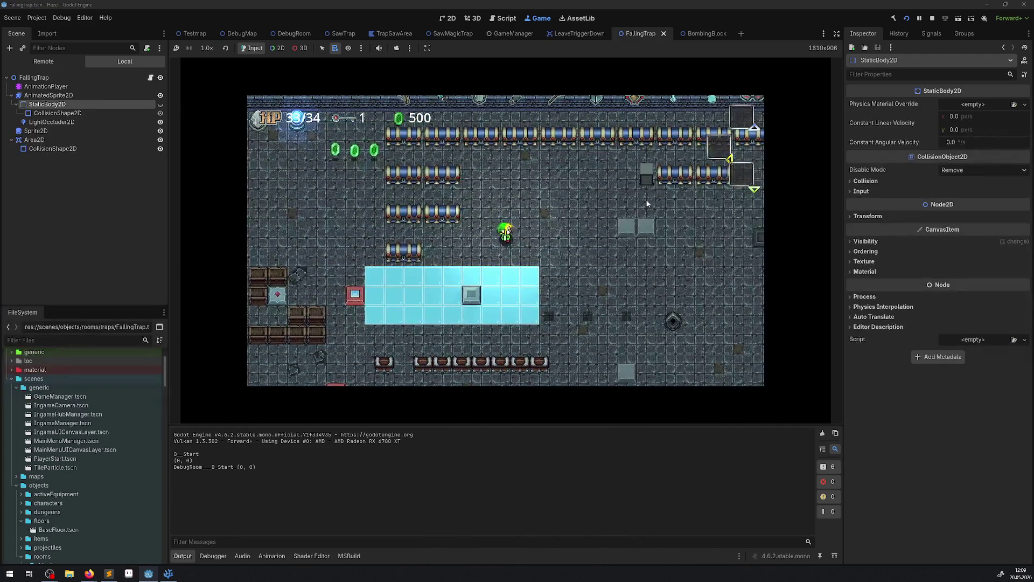
key(Down)
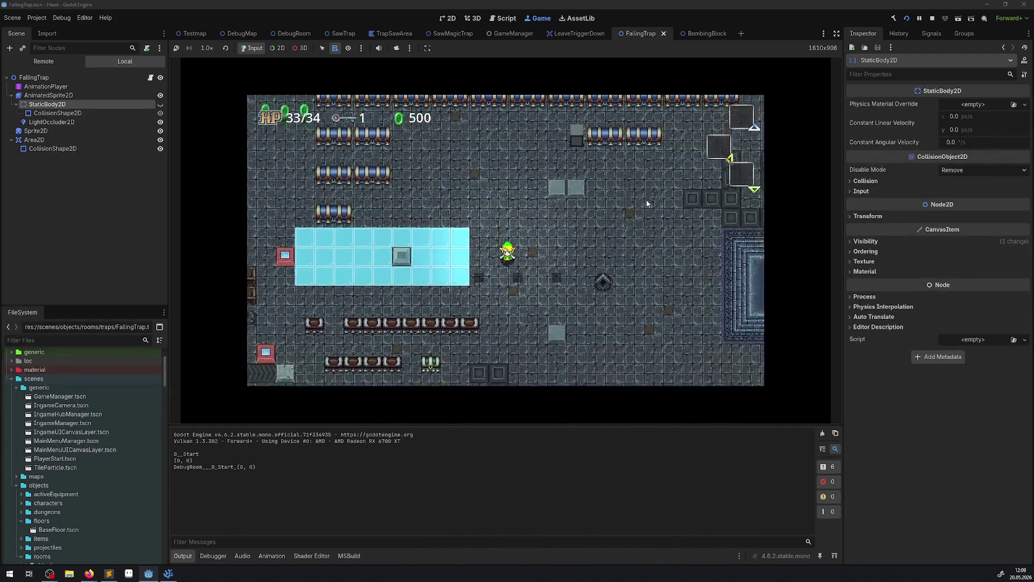
key(Right)
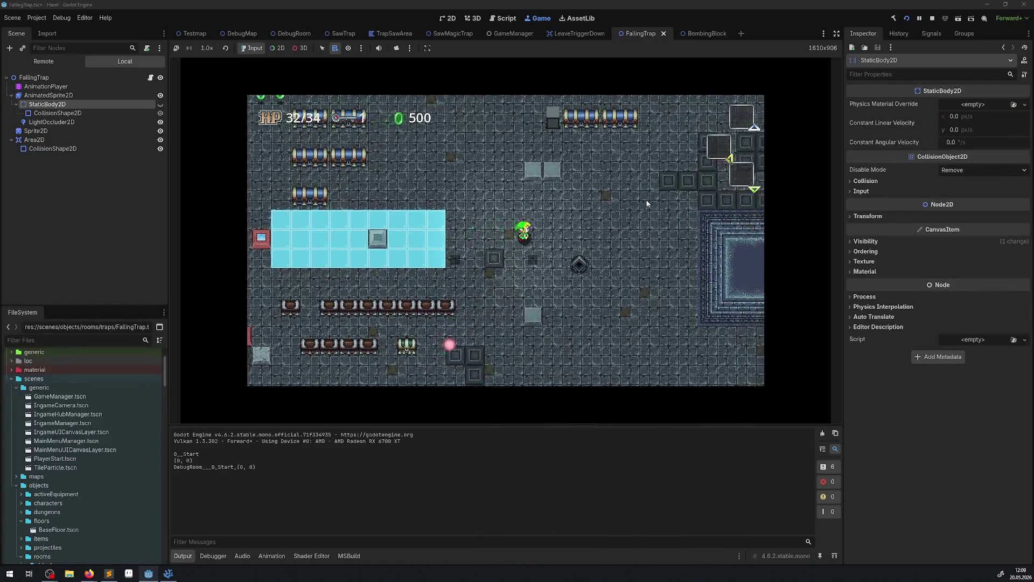
key(Left)
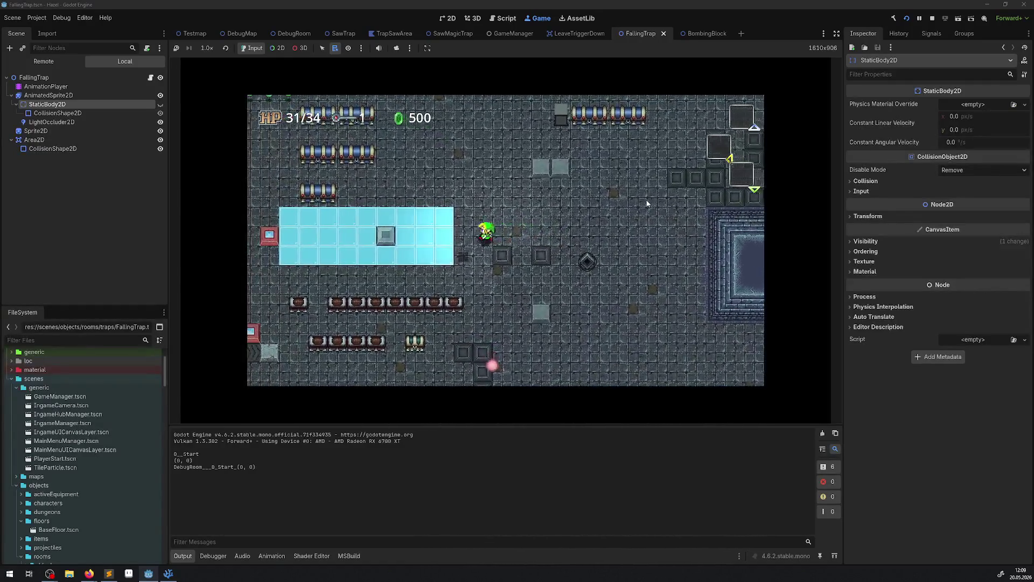
key(Down)
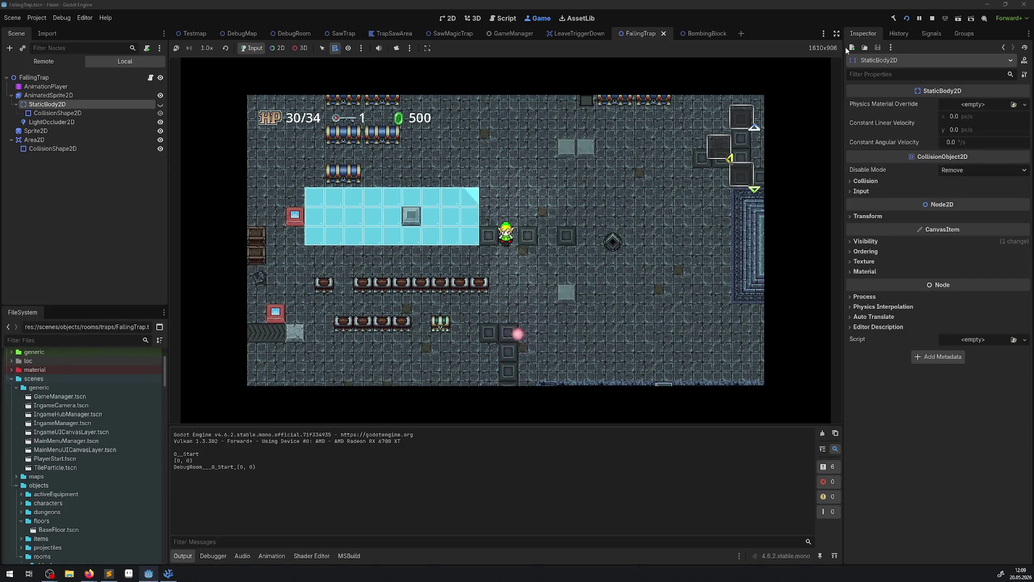
Restart the game and walk right and down through the rupee rows
click(935, 18)
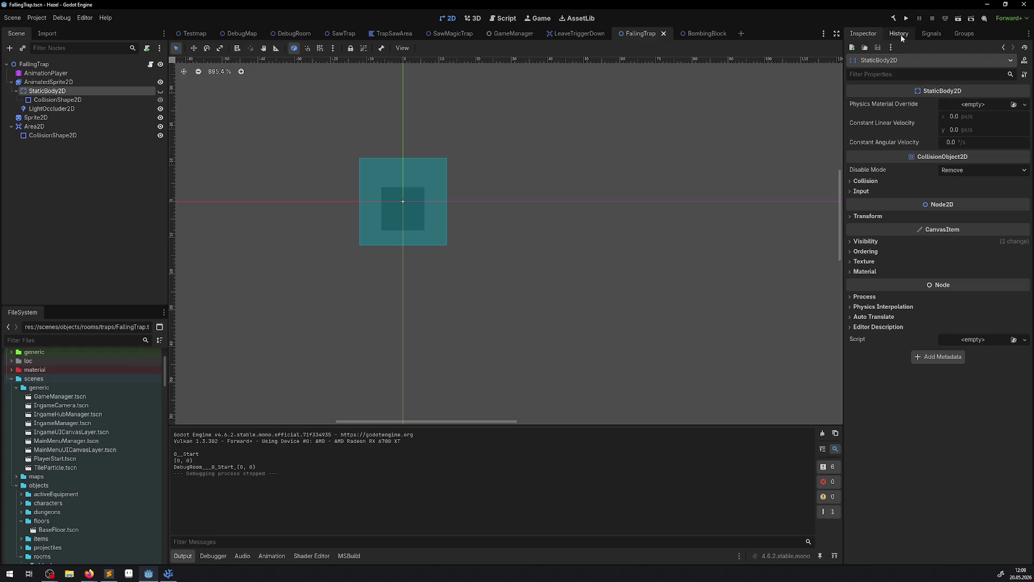
click(908, 19)
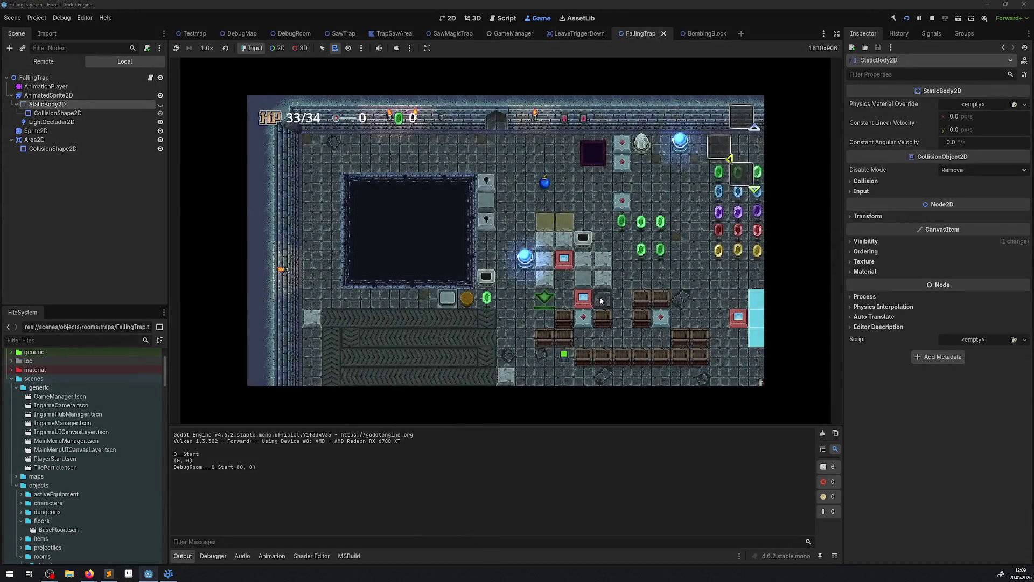
key(Down)
key(Right)
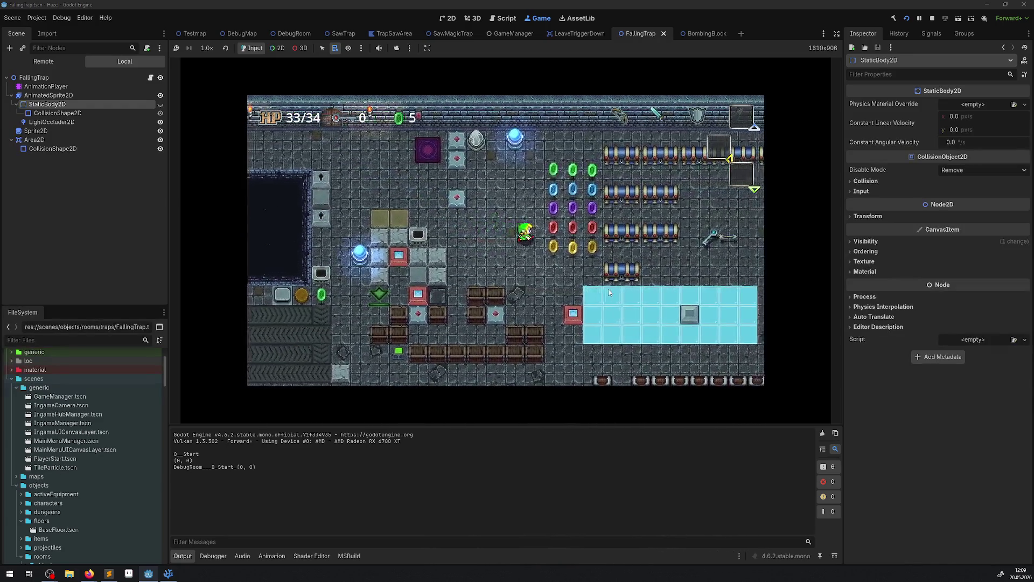
key(Right)
key(Down)
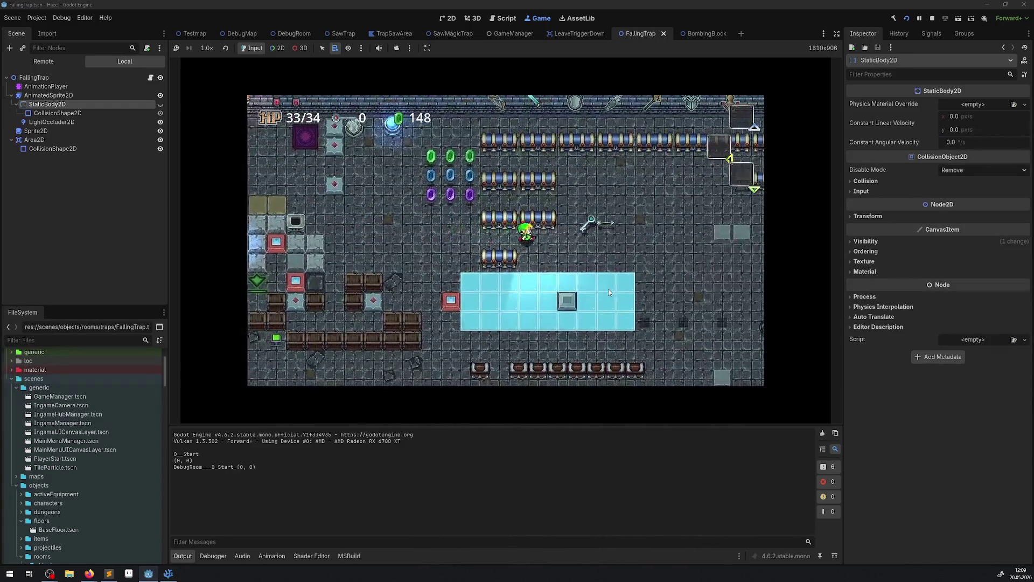
Walk the player past the ice block and down past the trap, then stop the game
key(Right)
key(Down)
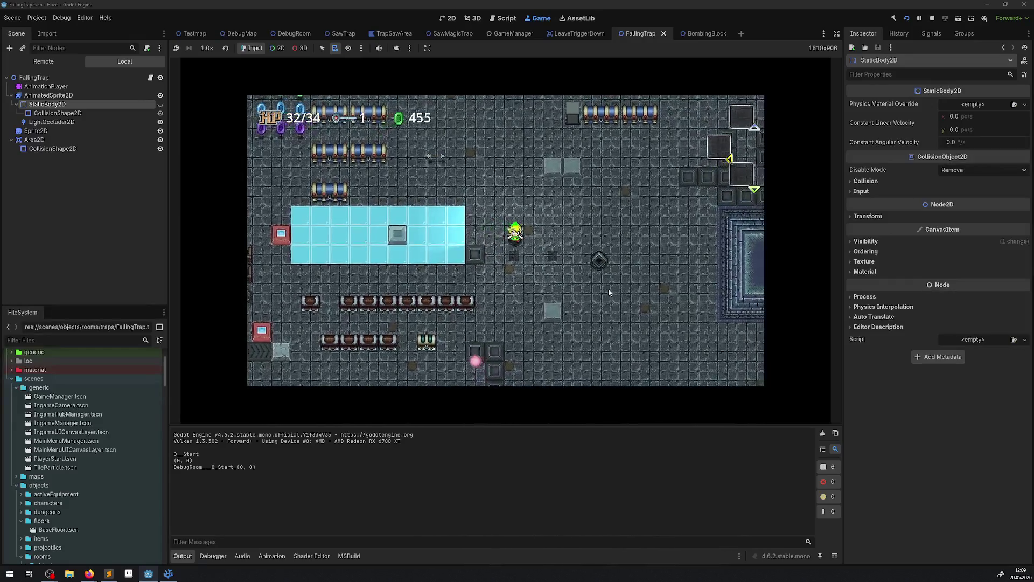
key(Down)
key(Right)
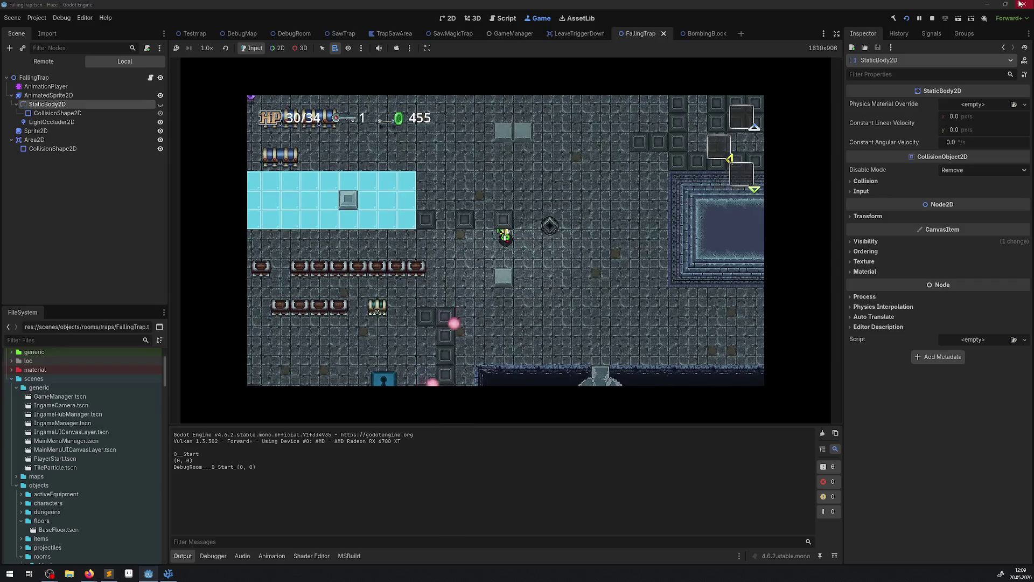
click(933, 18)
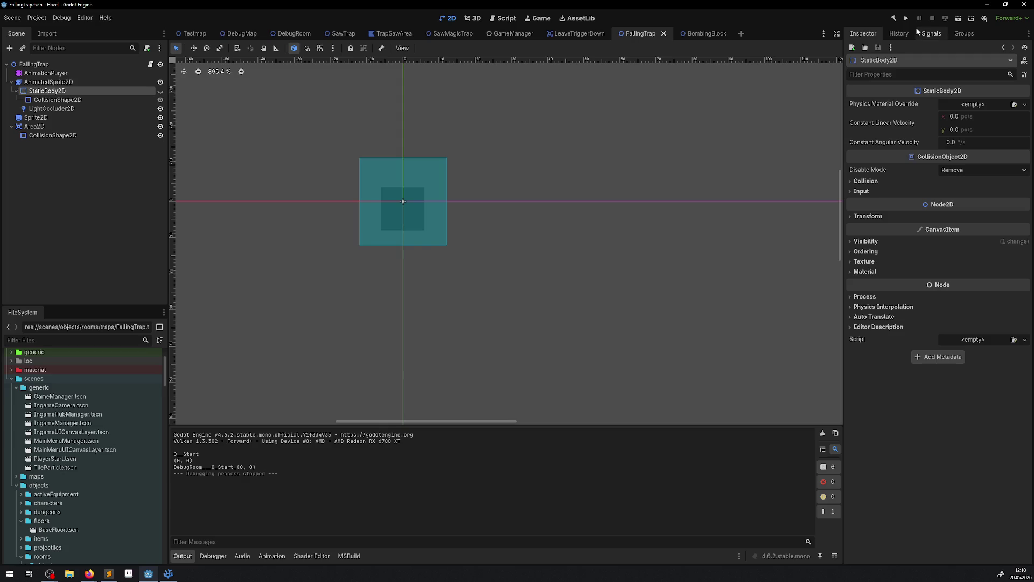
Launch a fresh play-test with the player at the room's entrance
click(906, 19)
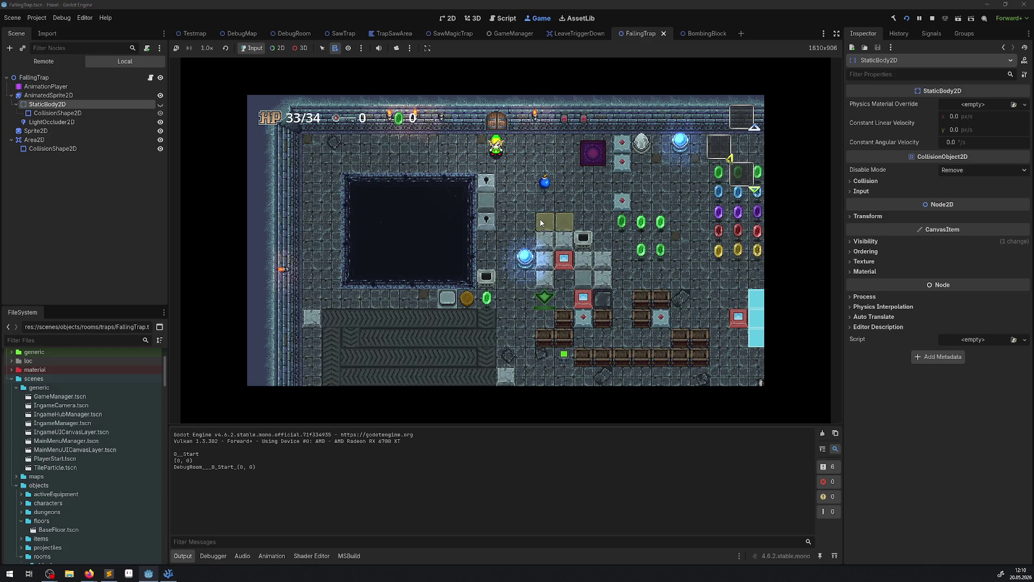
Walk right through the gem rows grabbing the key, go down past the trap, then stop the game
key(Right)
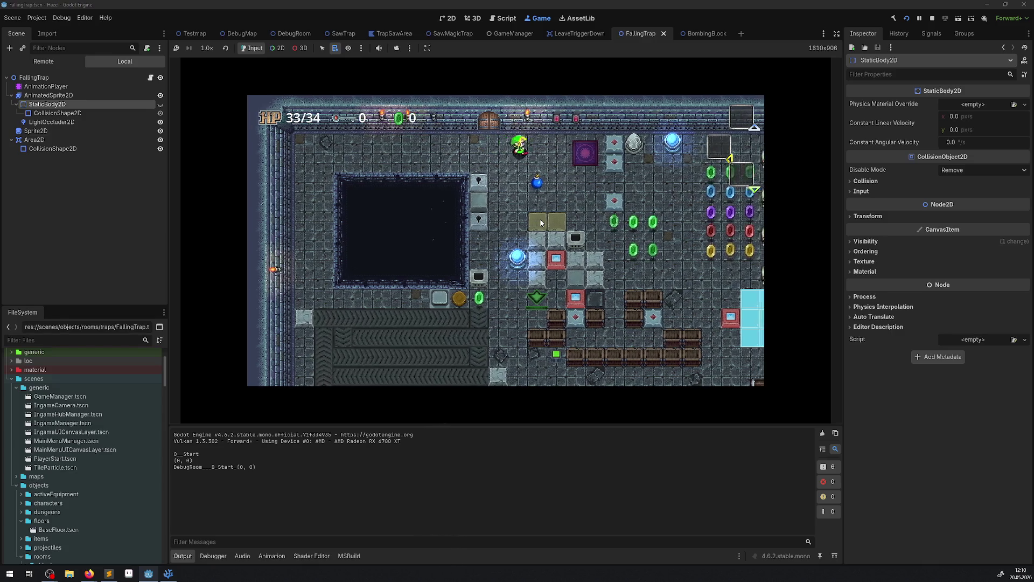
key(Down)
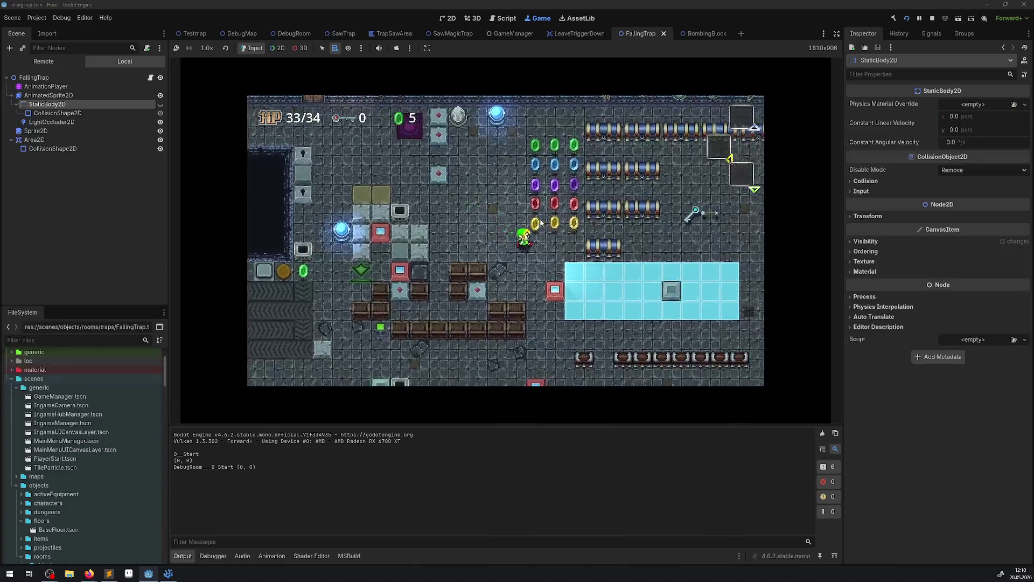
key(Right)
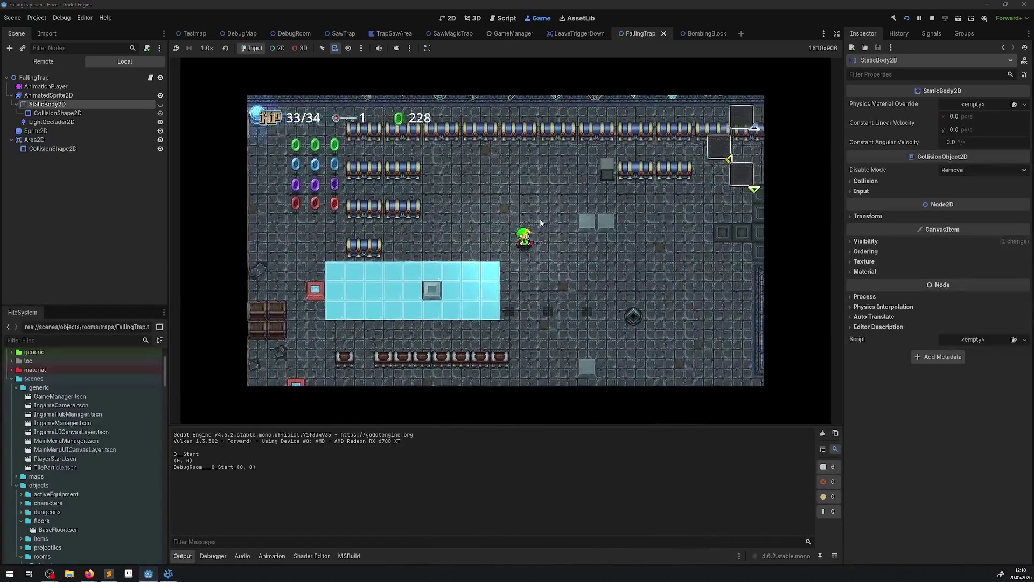
key(Right)
key(Down)
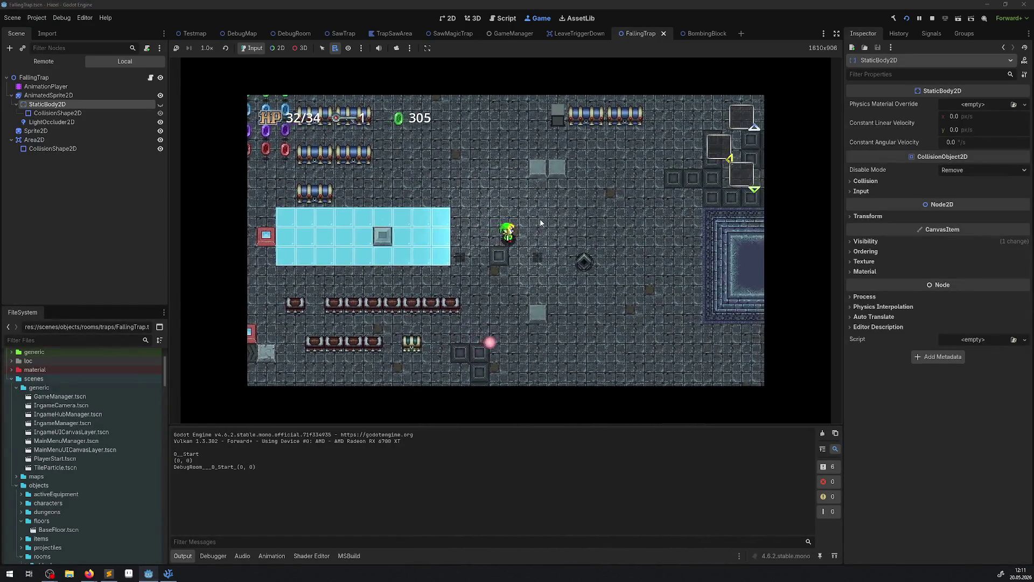
click(934, 19)
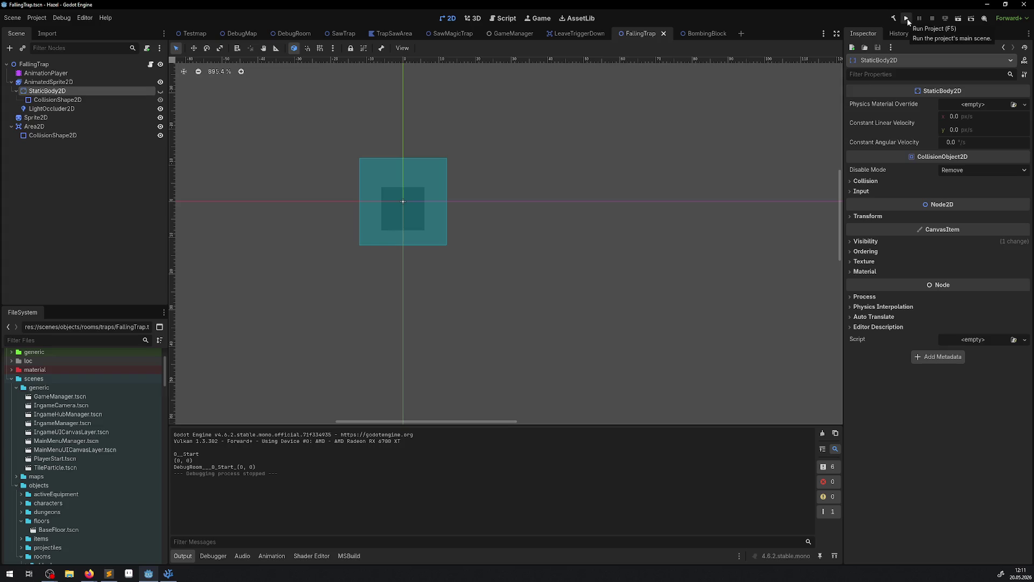
Relaunch the game, walk through the green, red and yellow gems, then stop it
click(908, 18)
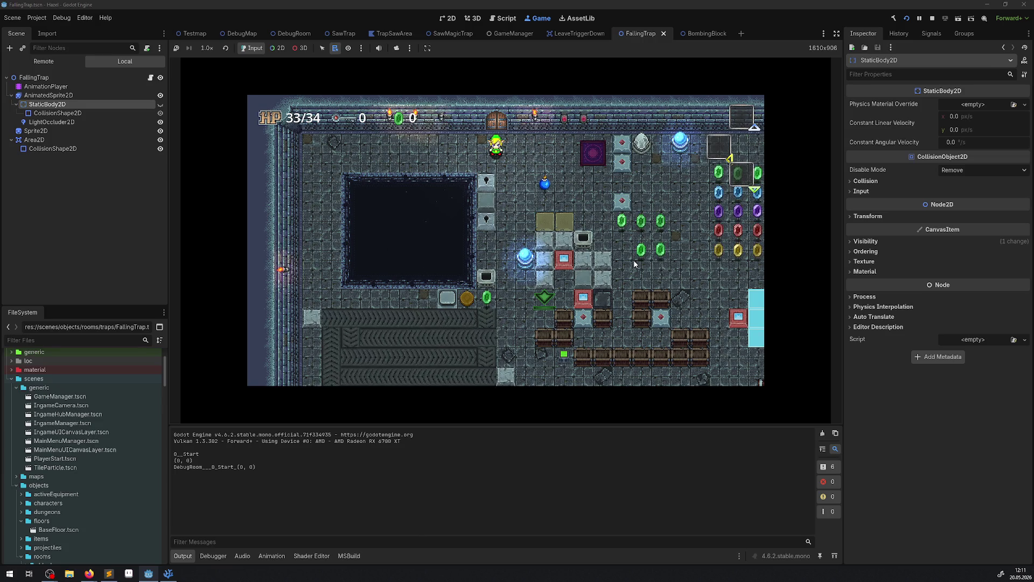
key(Down)
key(Right)
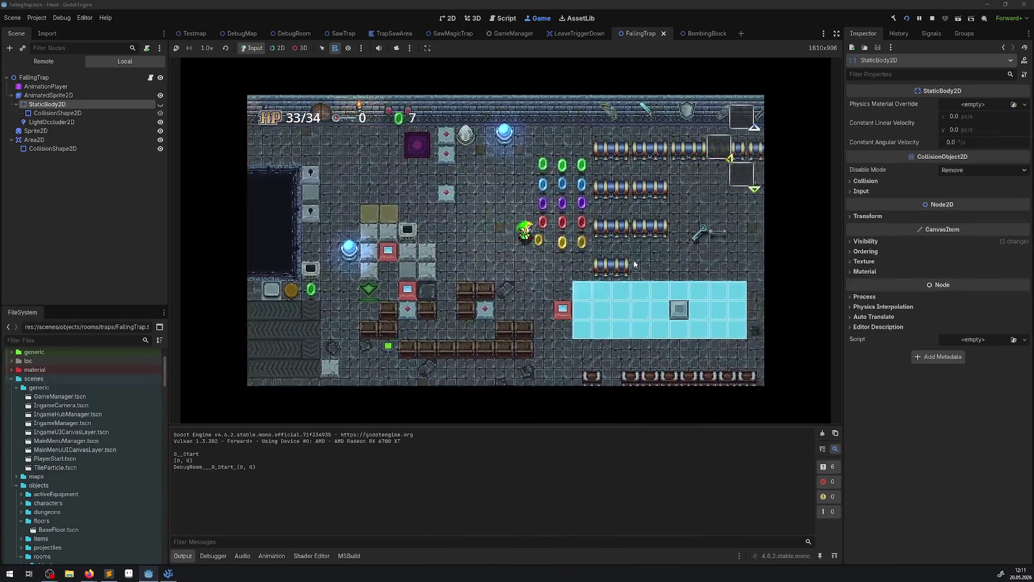
key(Right)
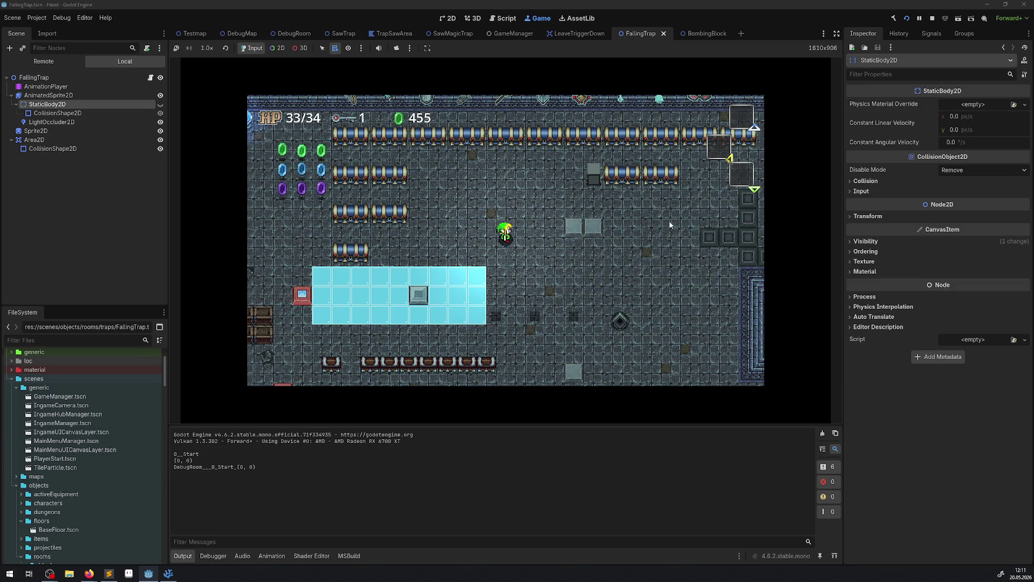
click(932, 18)
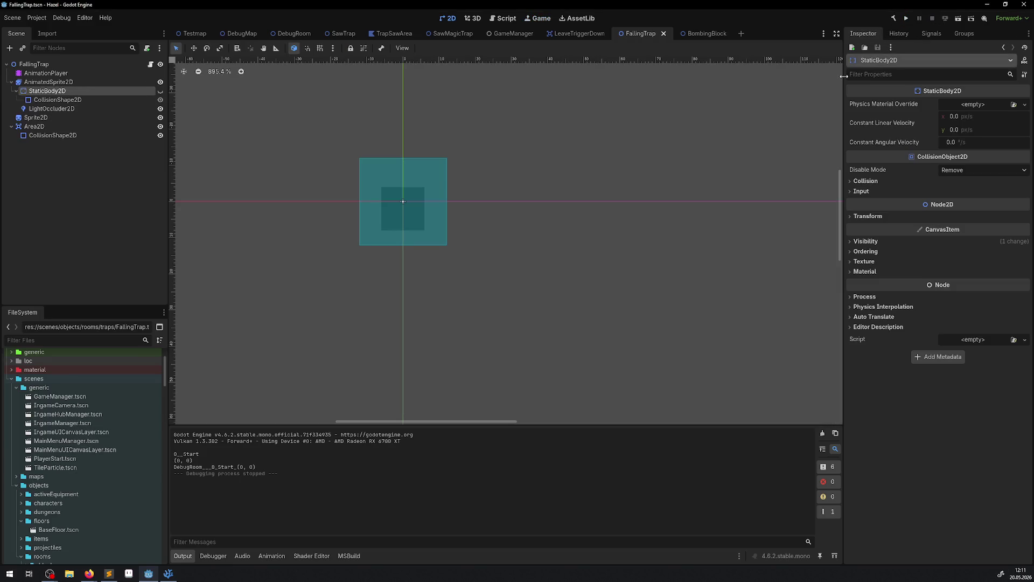
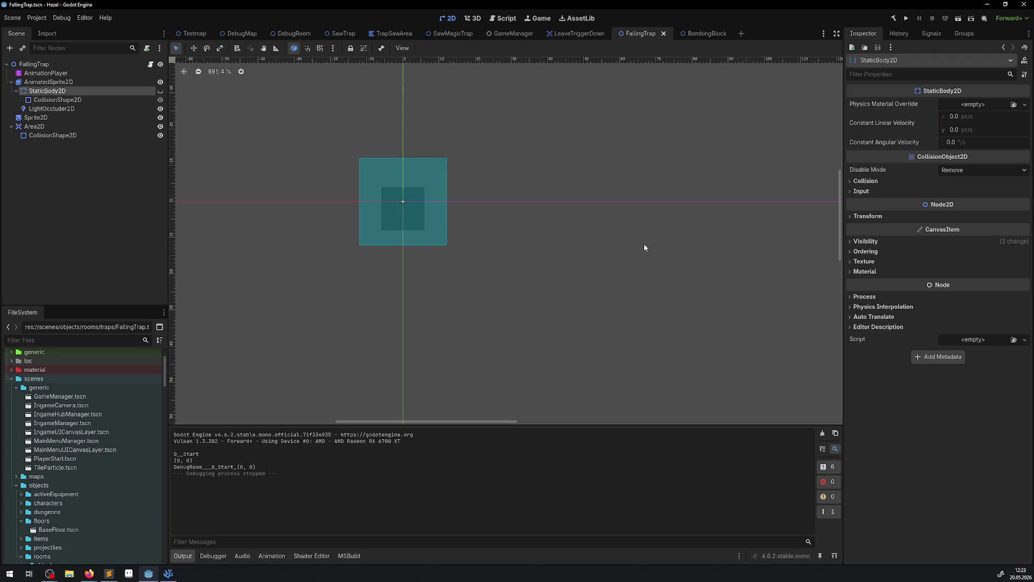
Launch the project to playtest the falling trap in the dungeon room
click(905, 19)
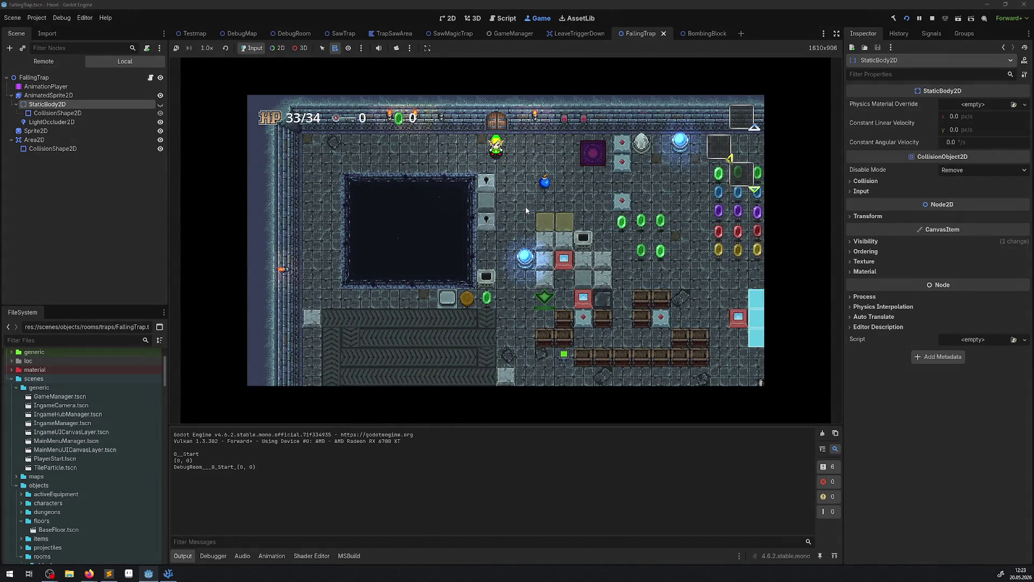
Walk the player right through the room, collecting rupees and a key, toward the trap
key(Right)
key(Down)
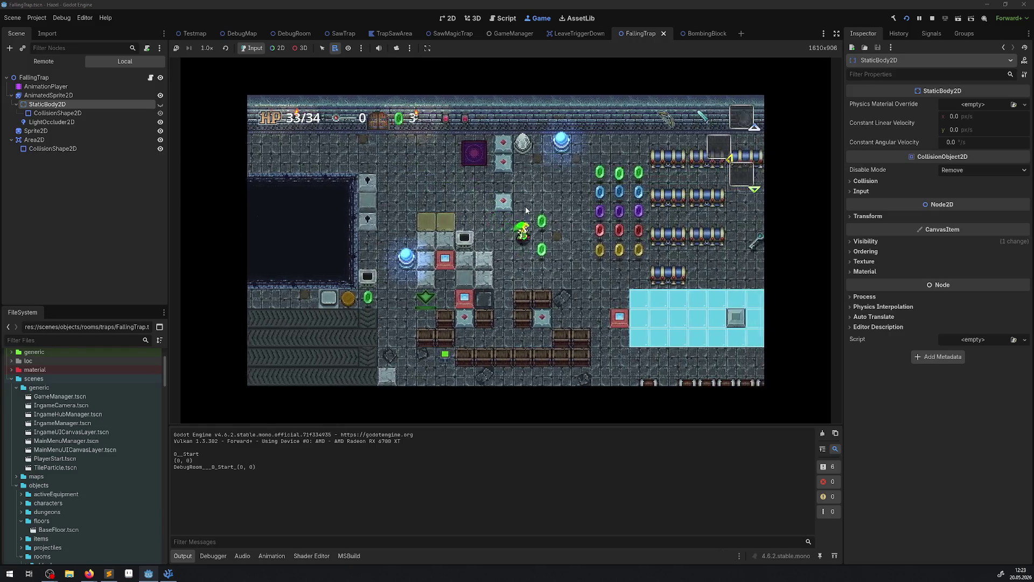
key(Right)
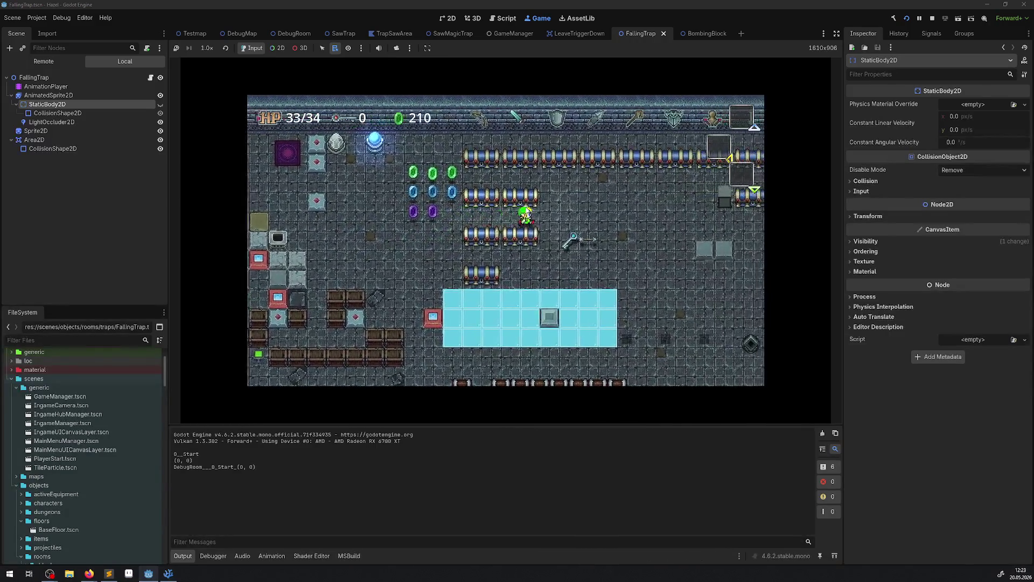
key(Right)
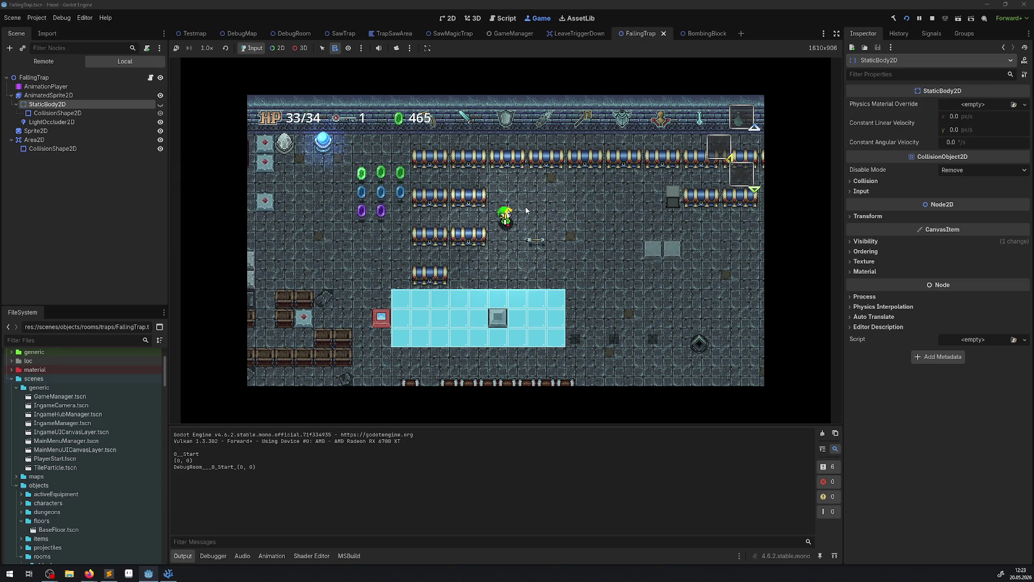
key(Right)
key(Down)
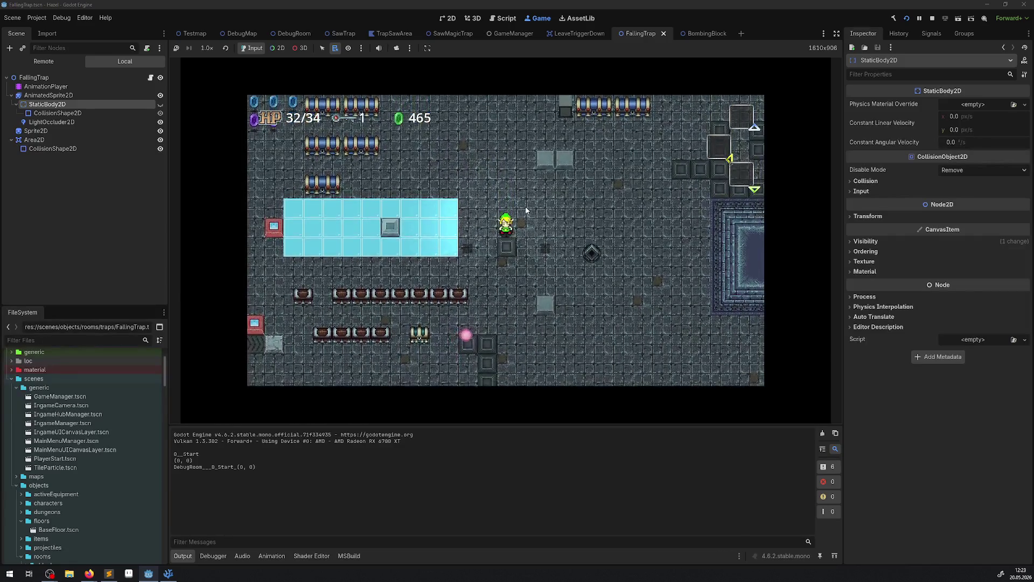
Step the player onto and across the falling trap, then away down-right
key(Left)
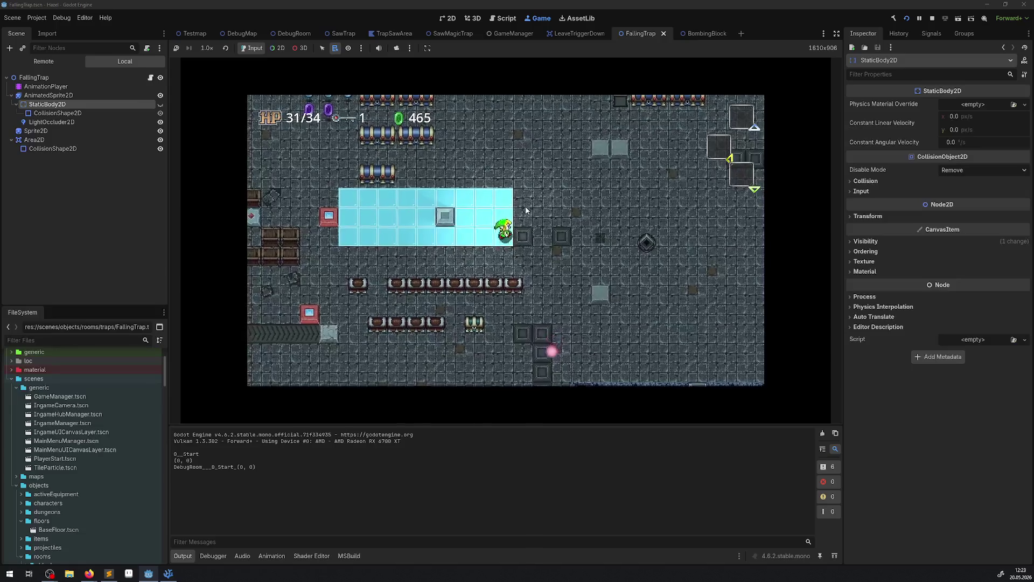
key(Right)
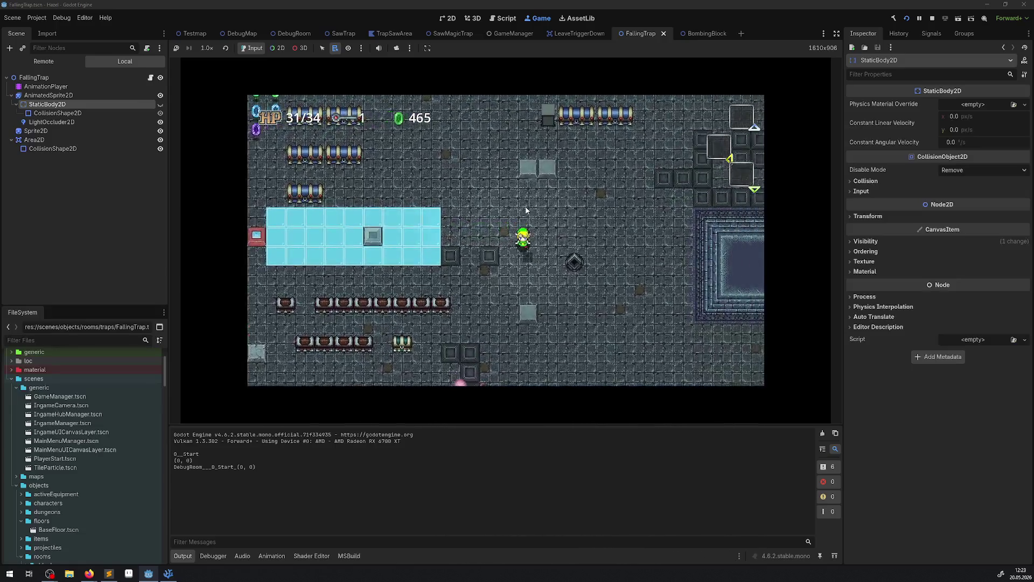
key(Down)
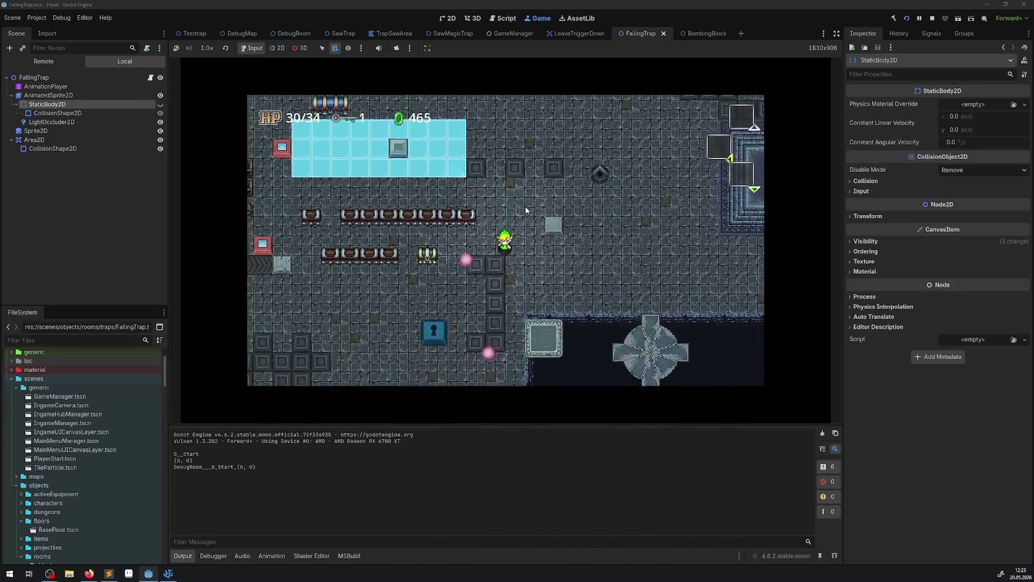
key(Down)
key(Right)
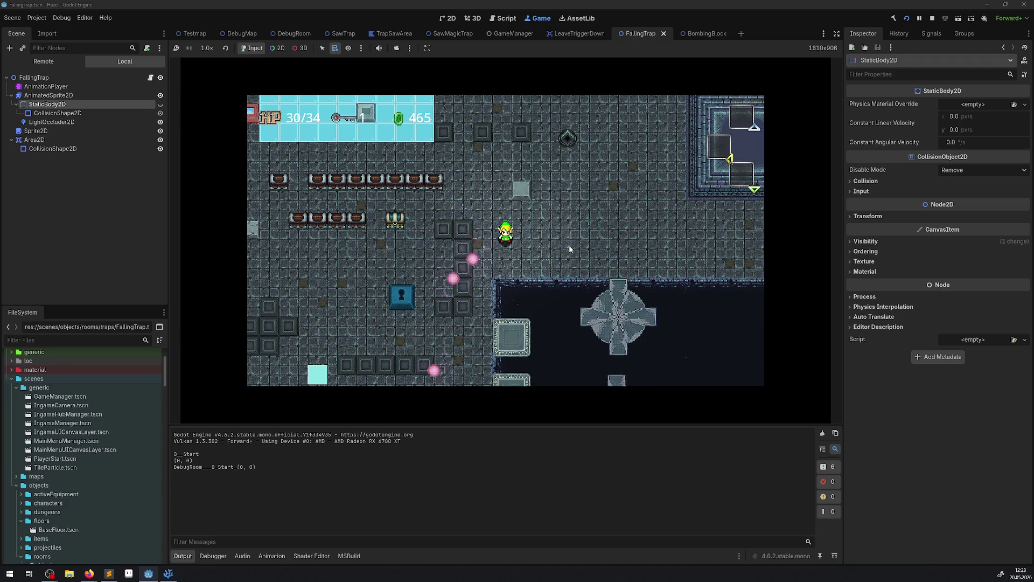
Walk the player down toward the lower room and switch to distraction-free mode
key(Down)
key(Left)
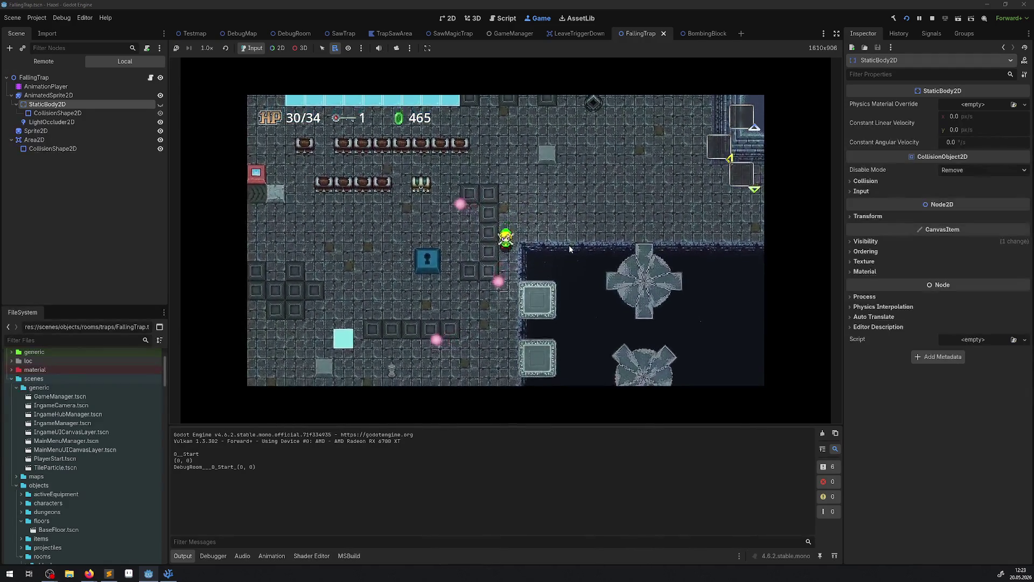
key(Down)
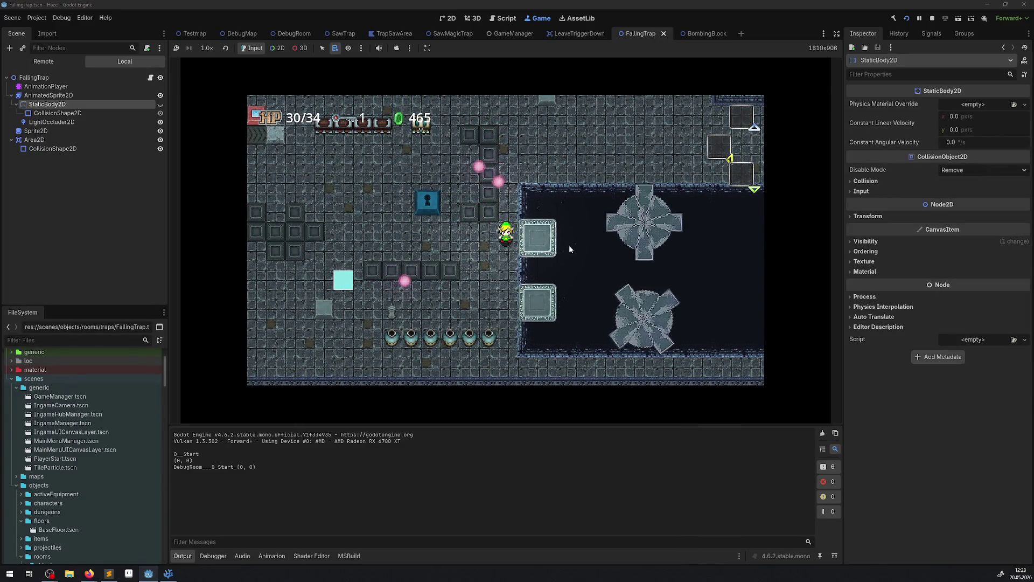
key(Down)
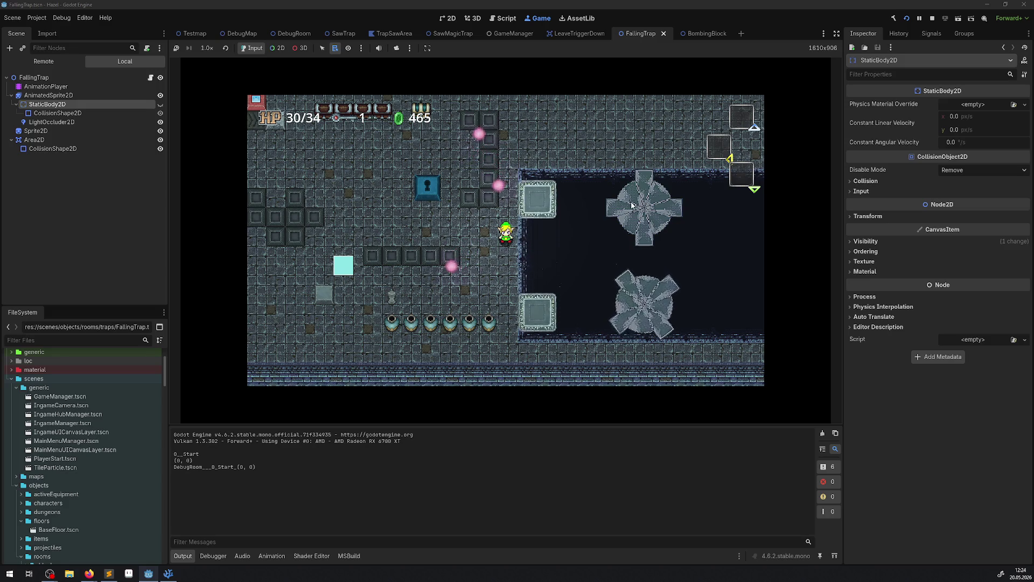
click(837, 33)
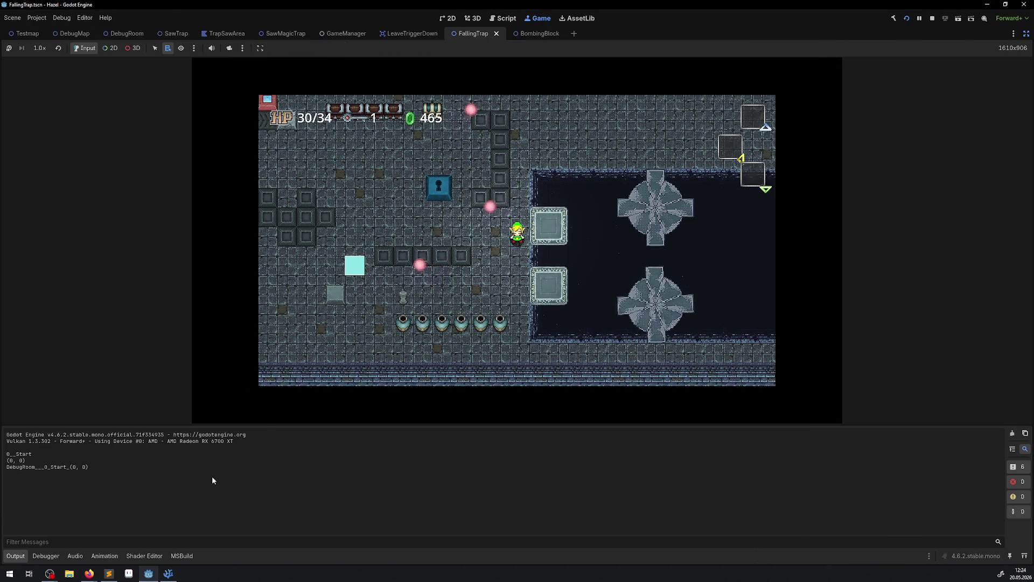
Collapse the Output panel, walk the player back up toward the ice block, and stop the game
click(24, 559)
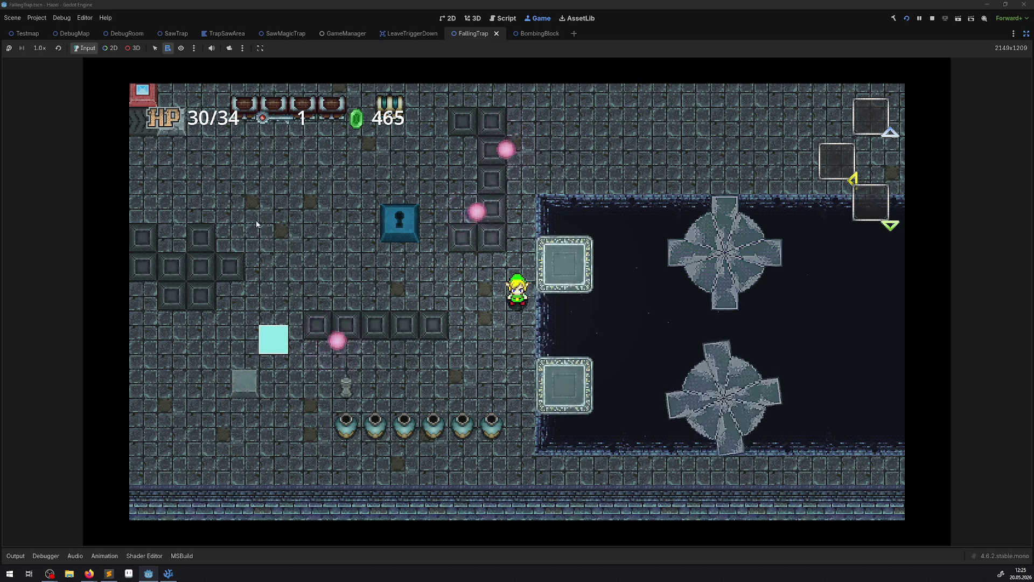
key(Left)
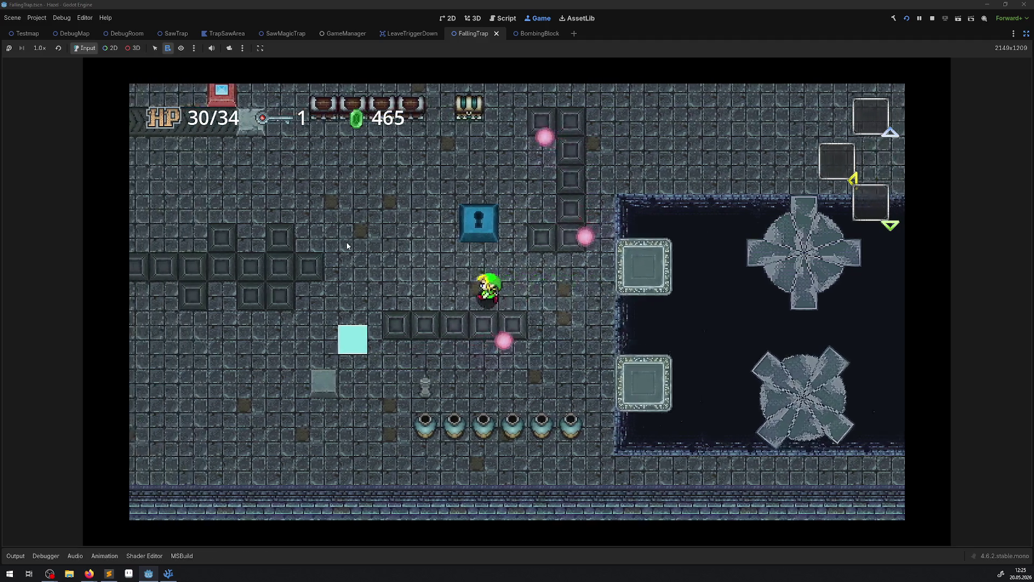
key(Up)
key(Right)
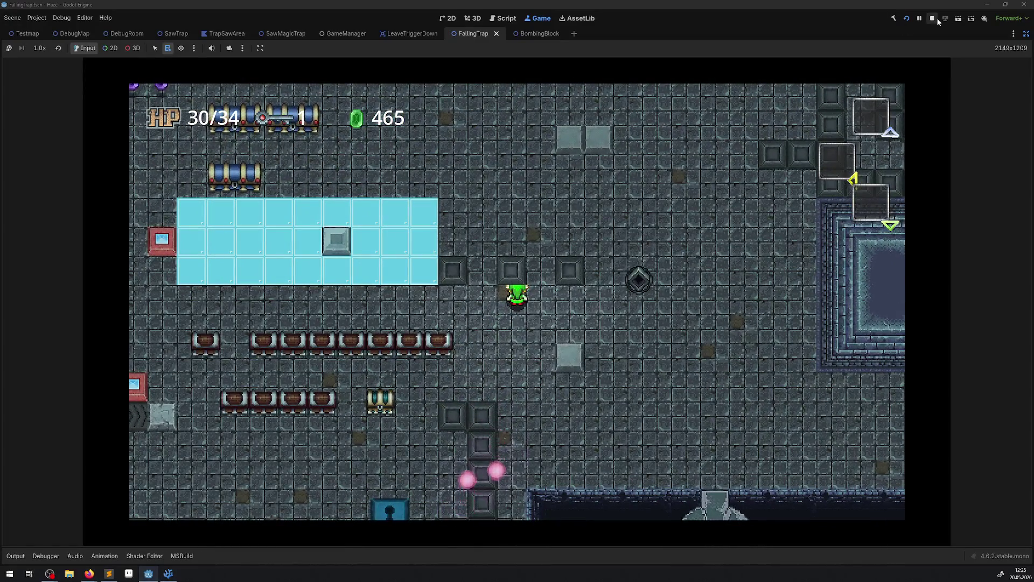
click(933, 18)
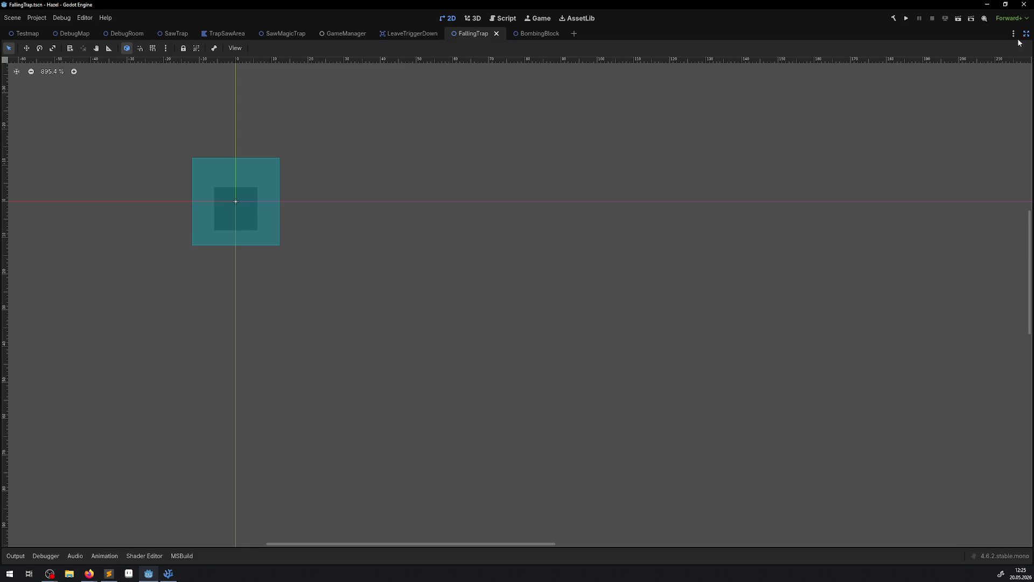
Turn off distraction-free mode to restore the scene, file and inspector docks
click(1026, 33)
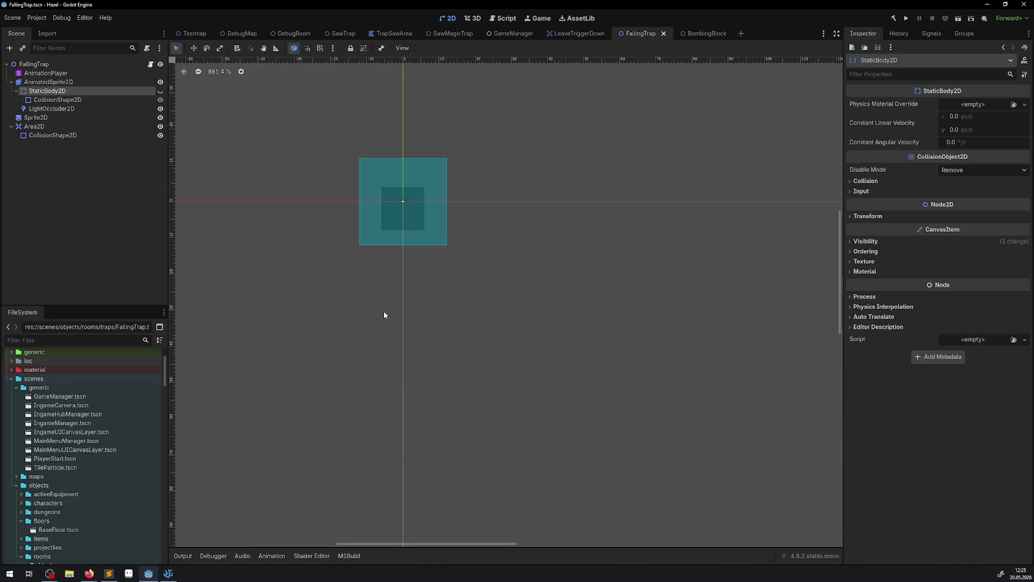
scroll(378, 298, down, 1)
scroll(393, 330, up, 2)
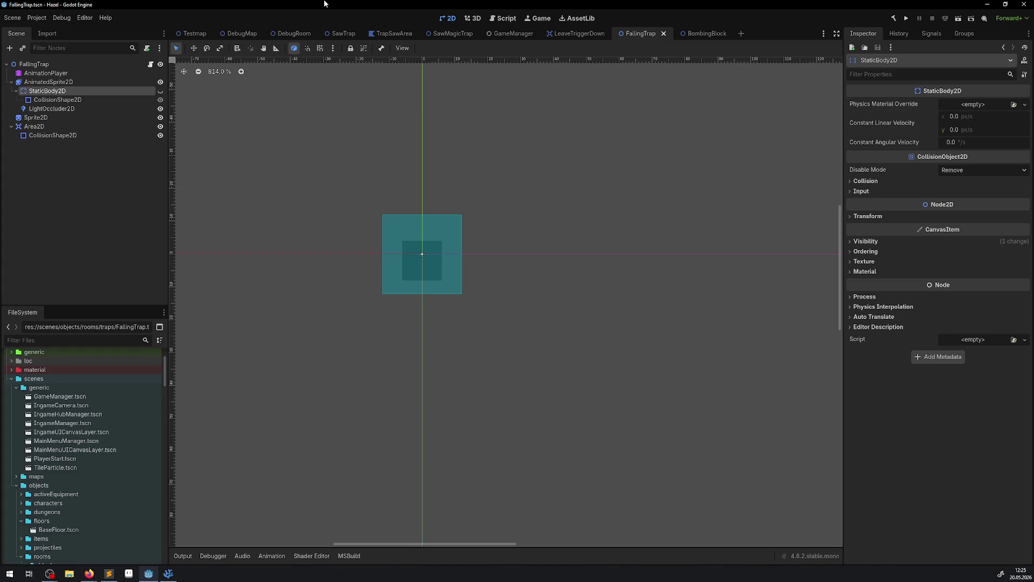
Switch to the DebugRoom scene and scroll around the canvas near the falling trap
click(295, 33)
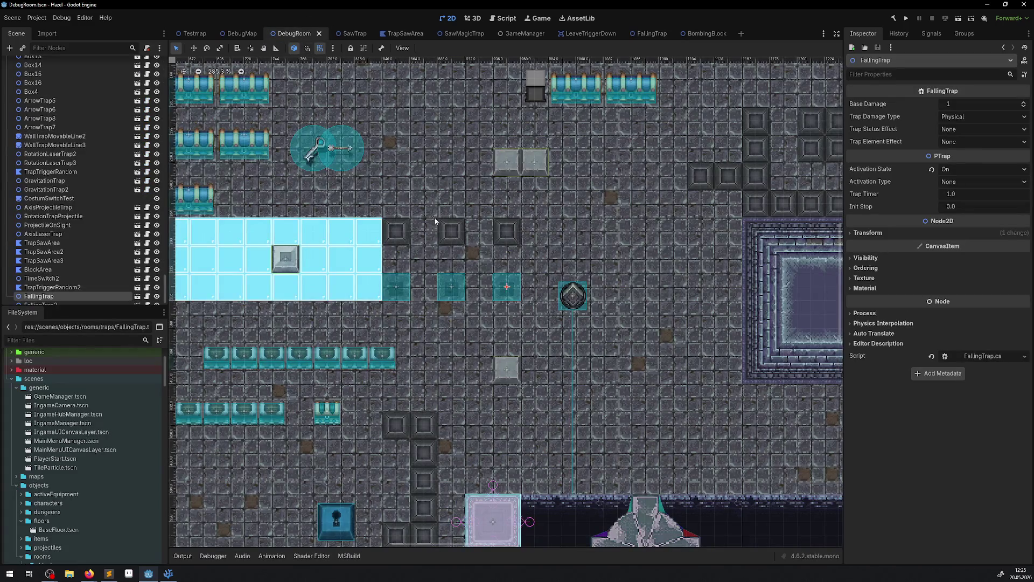
scroll(484, 272, down, 1)
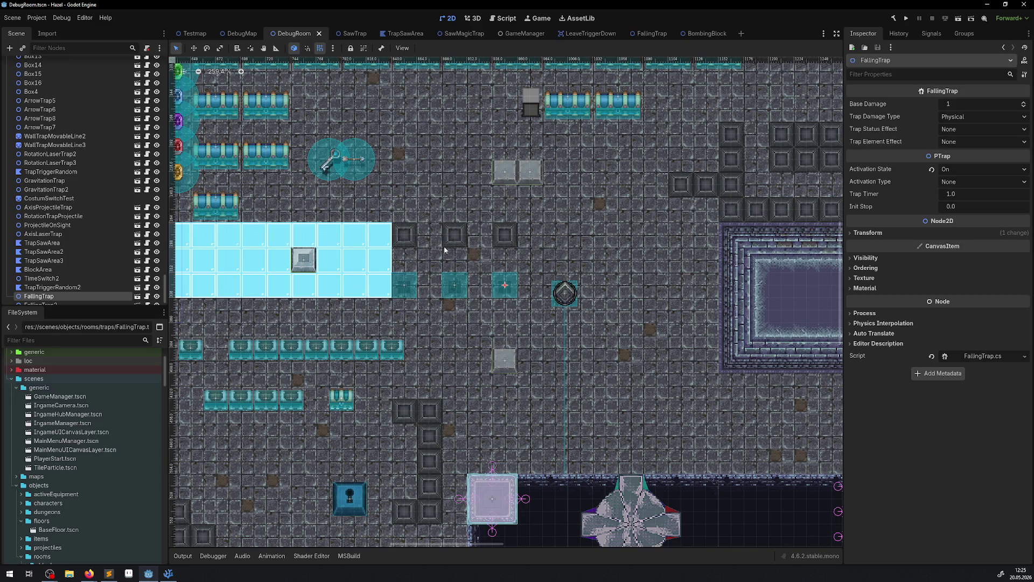
scroll(396, 226, up, 3)
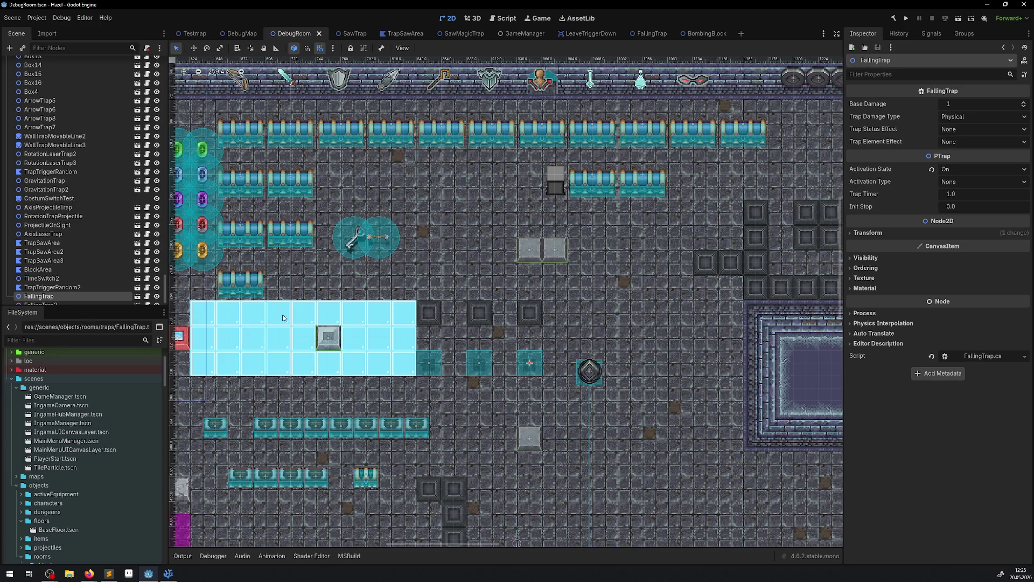
scroll(507, 132, down, 3)
scroll(445, 231, left, 3)
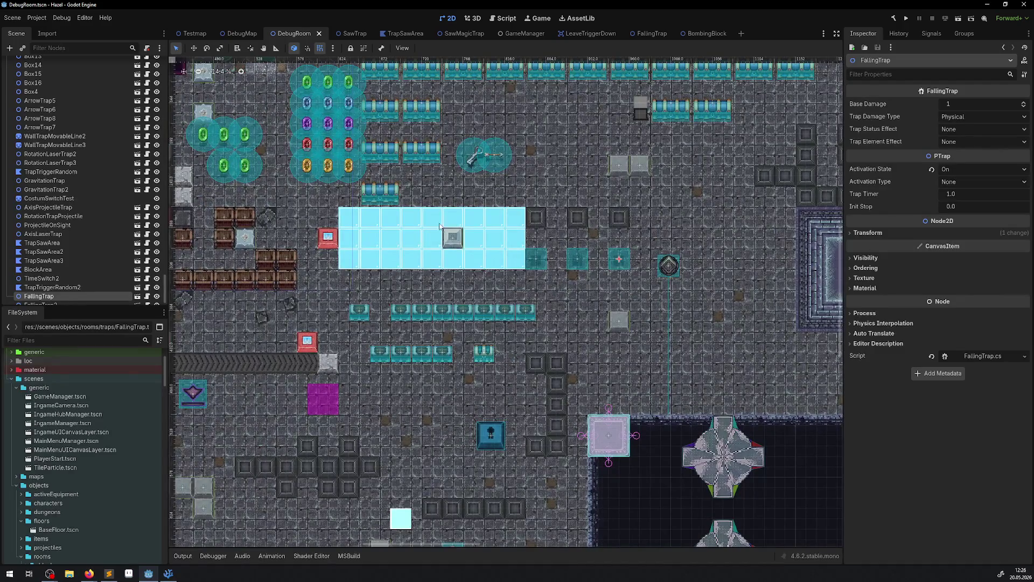
Nudge SokobanBlock3 about 38 px right, then pan the room view up and left
drag(252, 238, 273, 237)
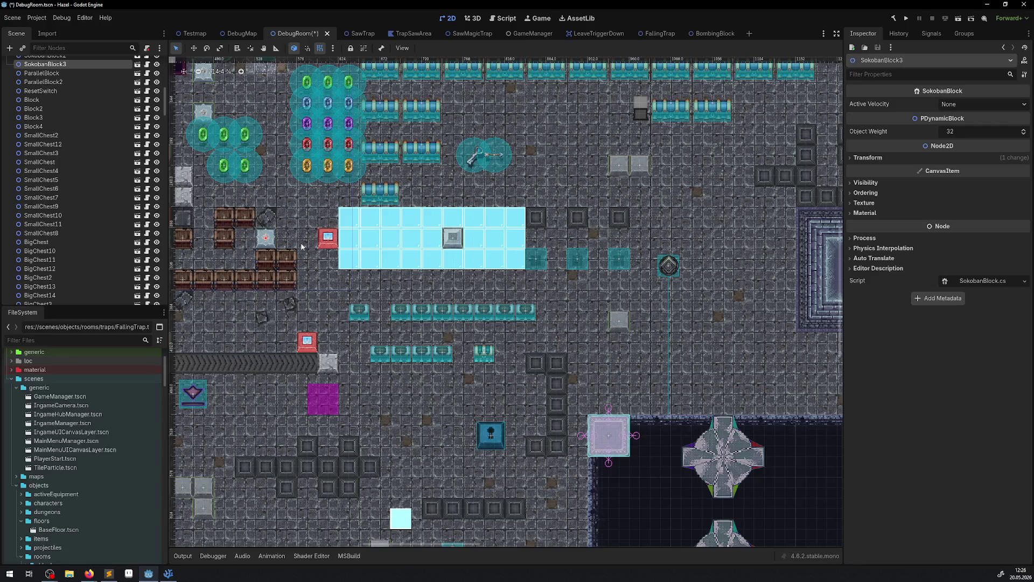
mouse_move(649, 336)
mouse_down()
mouse_move(592, 280)
mouse_move(563, 280)
mouse_up()
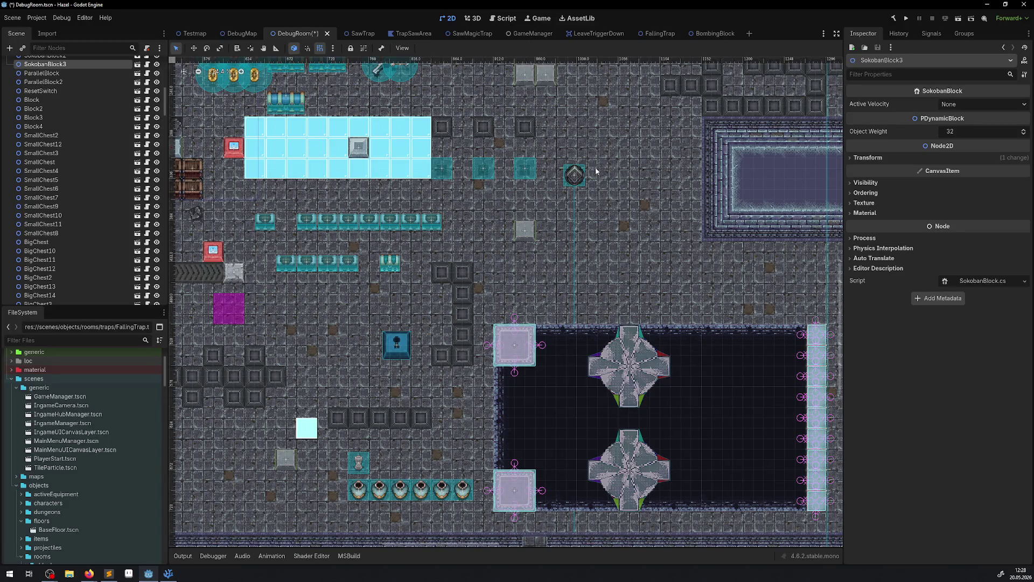
Save and relaunch the game with docks hidden and the Output panel collapsed
click(907, 18)
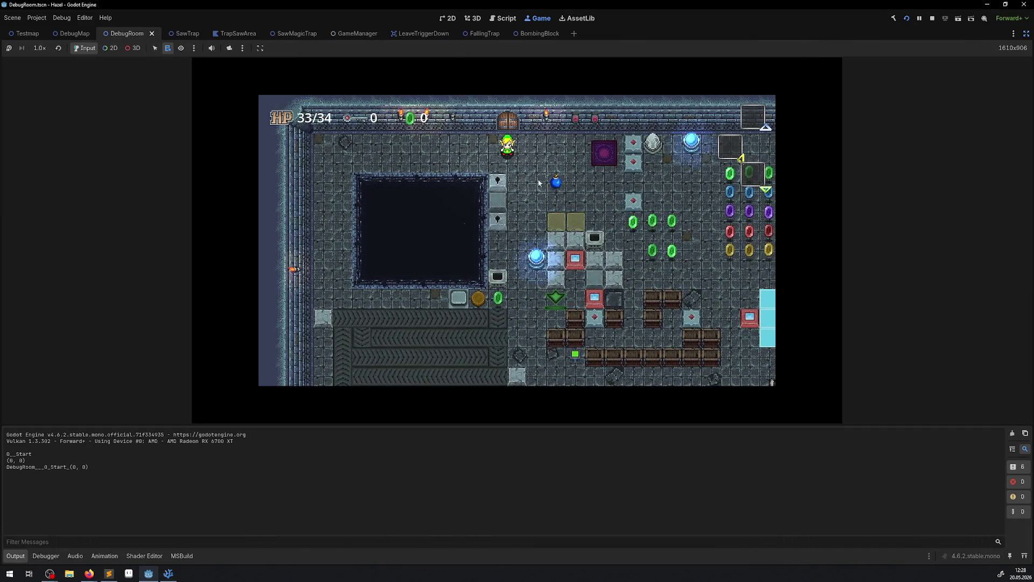
click(837, 34)
click(16, 556)
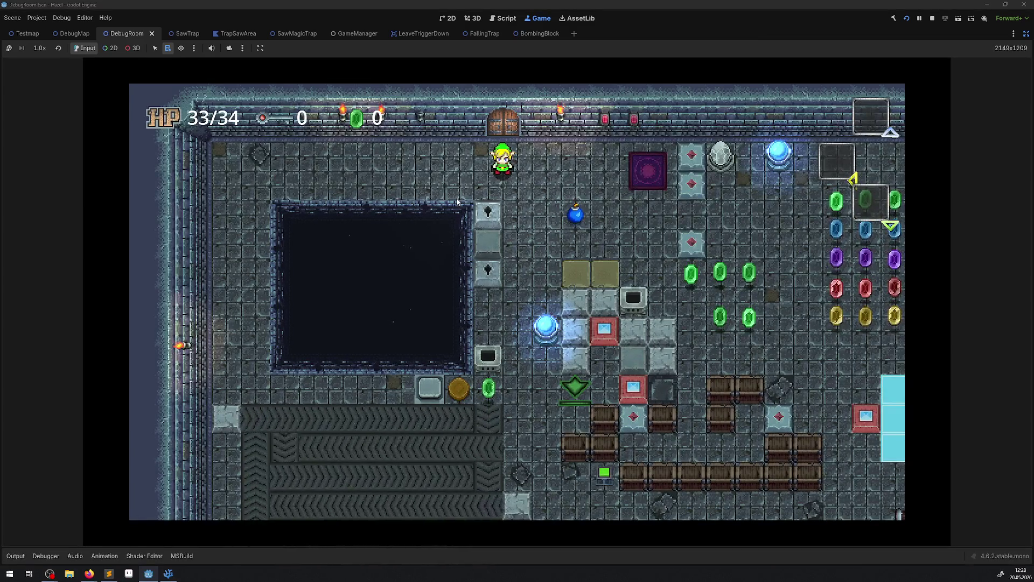
Walk the player right and down onto the falling trap
key(Right)
key(Down)
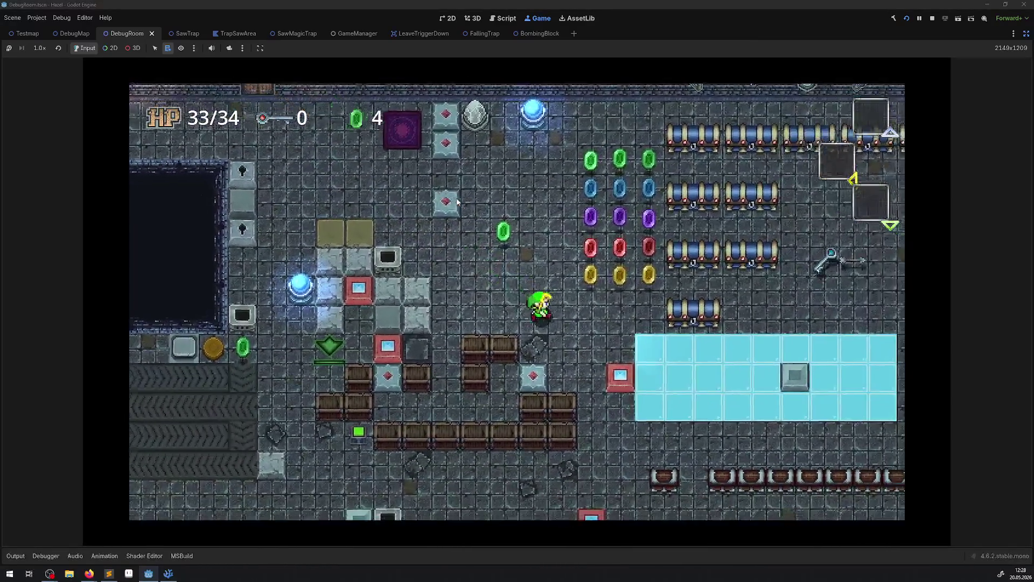
key(Right)
key(Down)
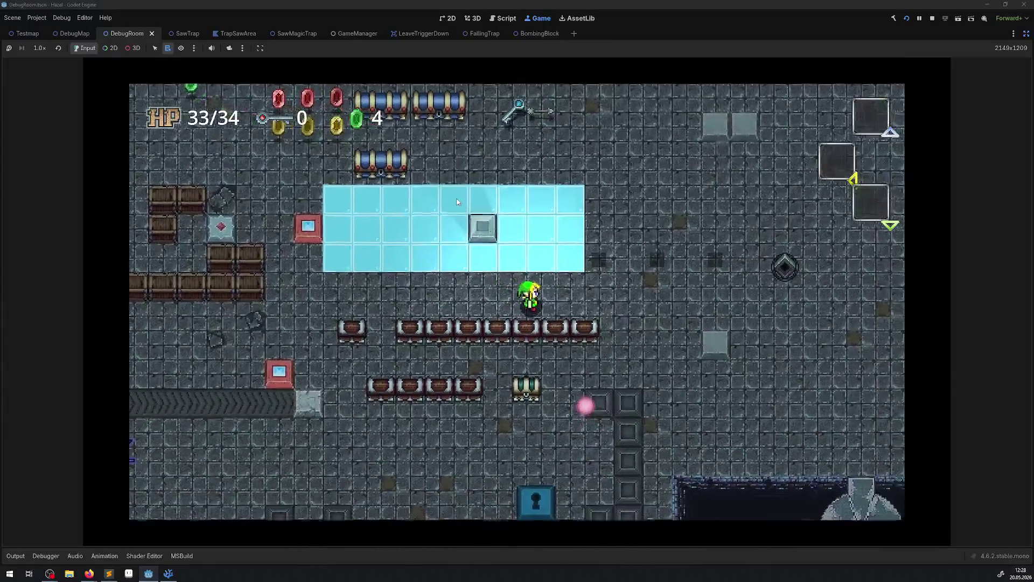
key(Up)
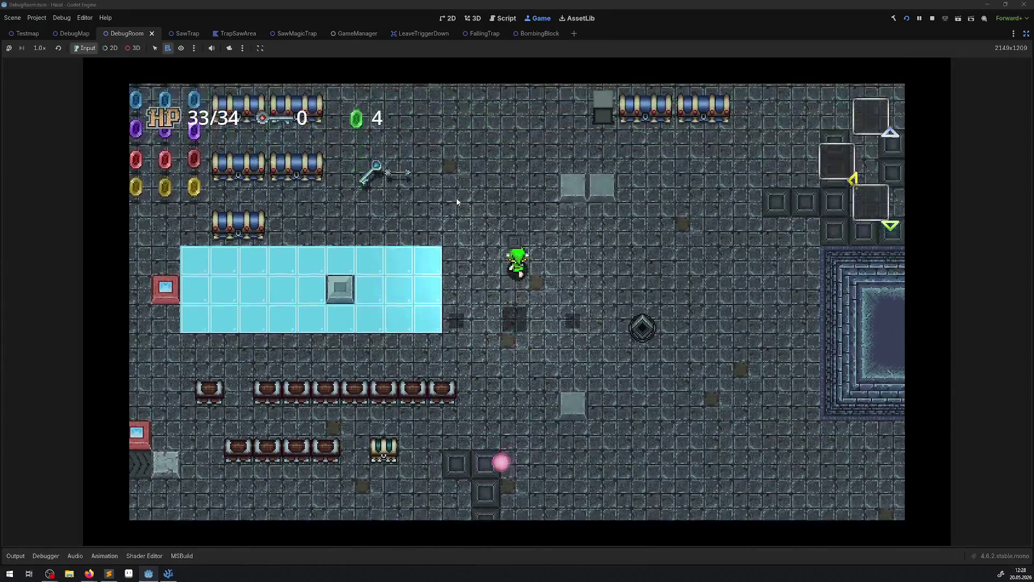
key(Down)
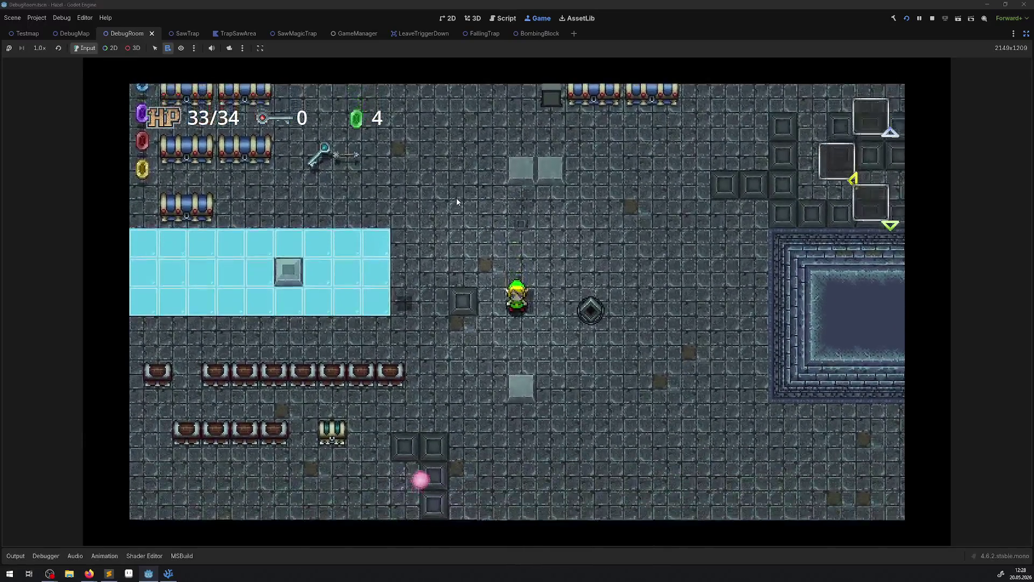
Move the player left, up and back down past the trap, then stop the game
key(Left)
key(Up)
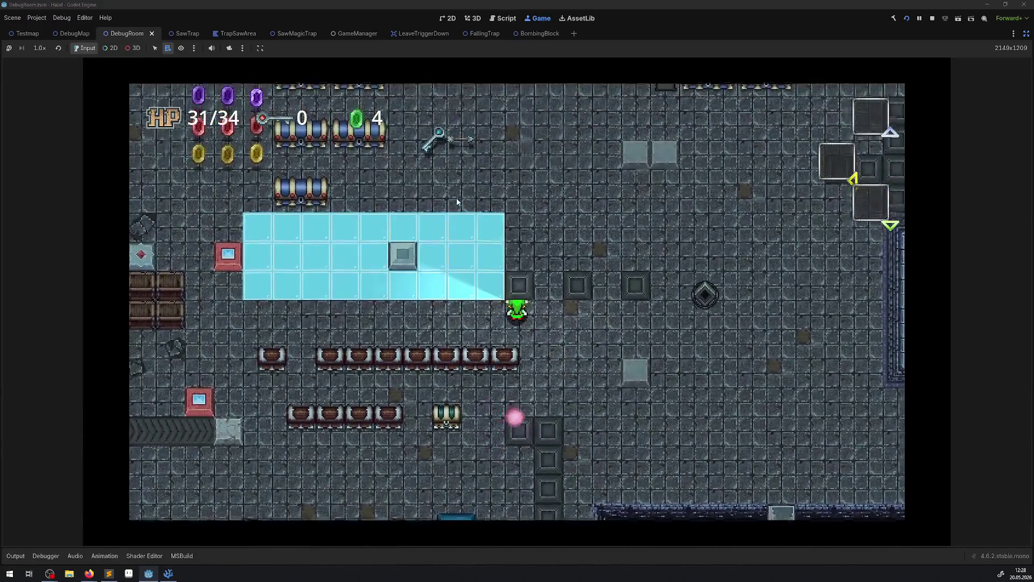
key(Up)
key(Right)
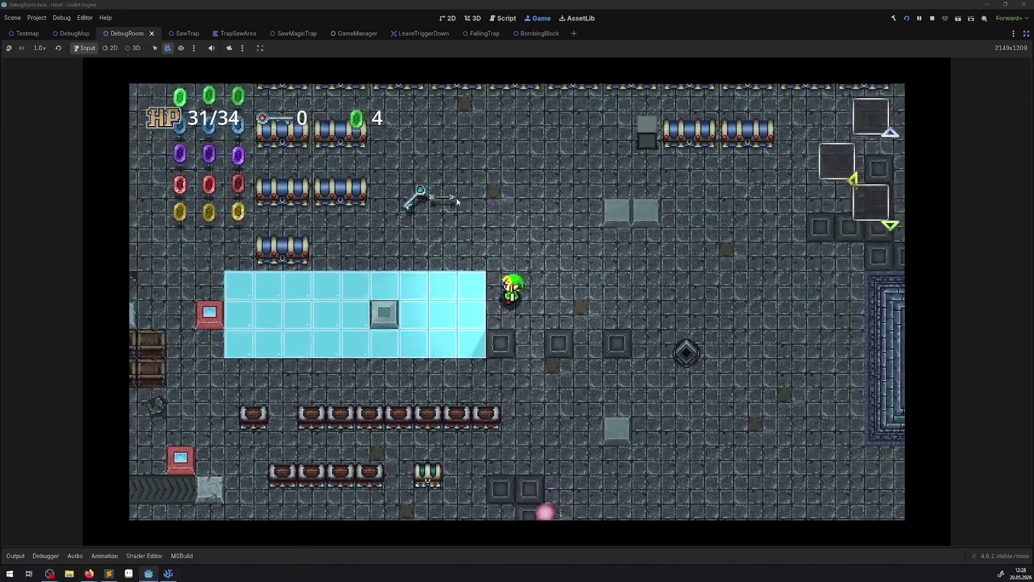
key(Down)
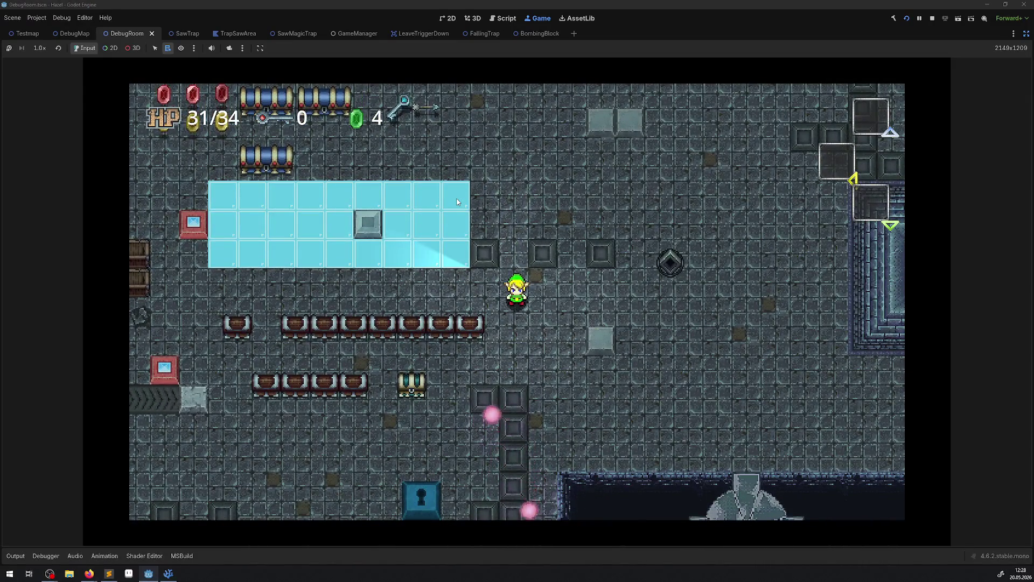
click(933, 18)
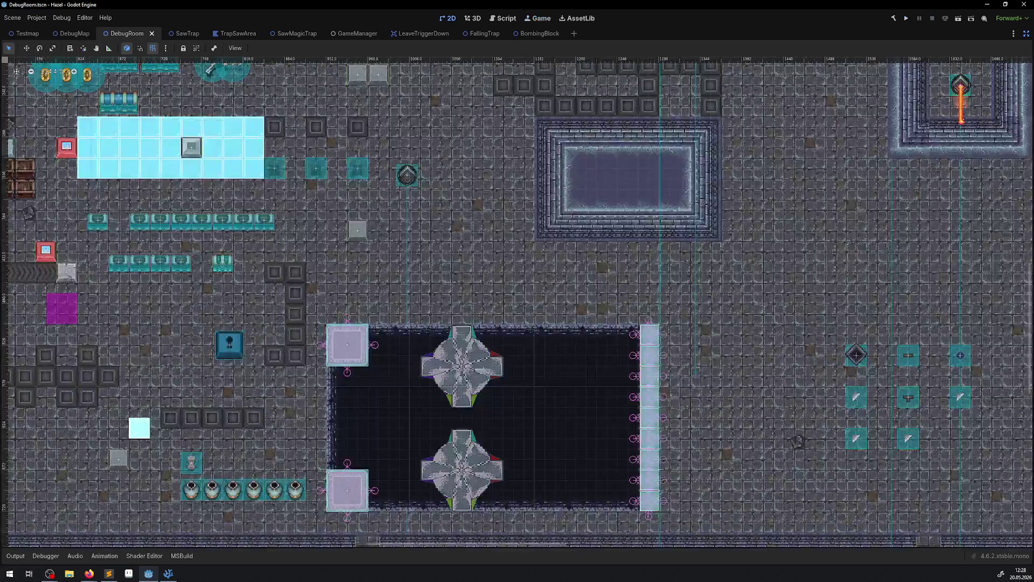
Return to the Godot editor window and restore the scene, file system and inspector docks
click(176, 575)
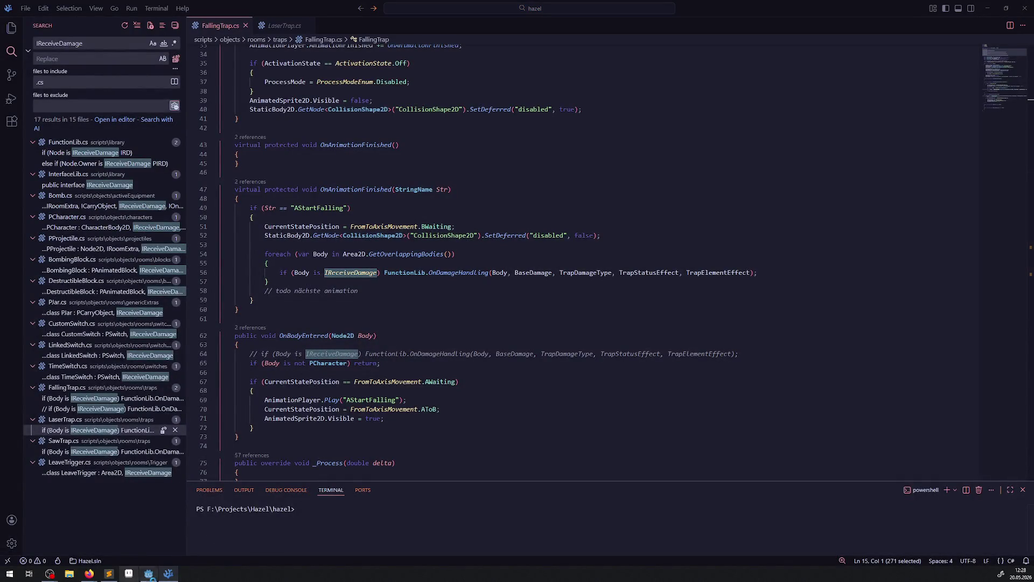
click(149, 574)
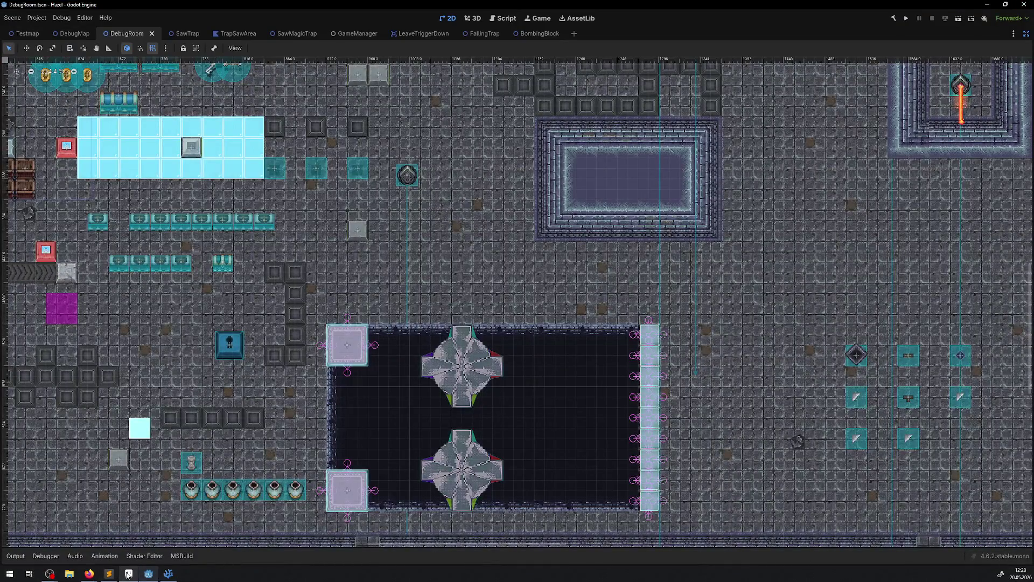
click(109, 574)
key(alt+Tab)
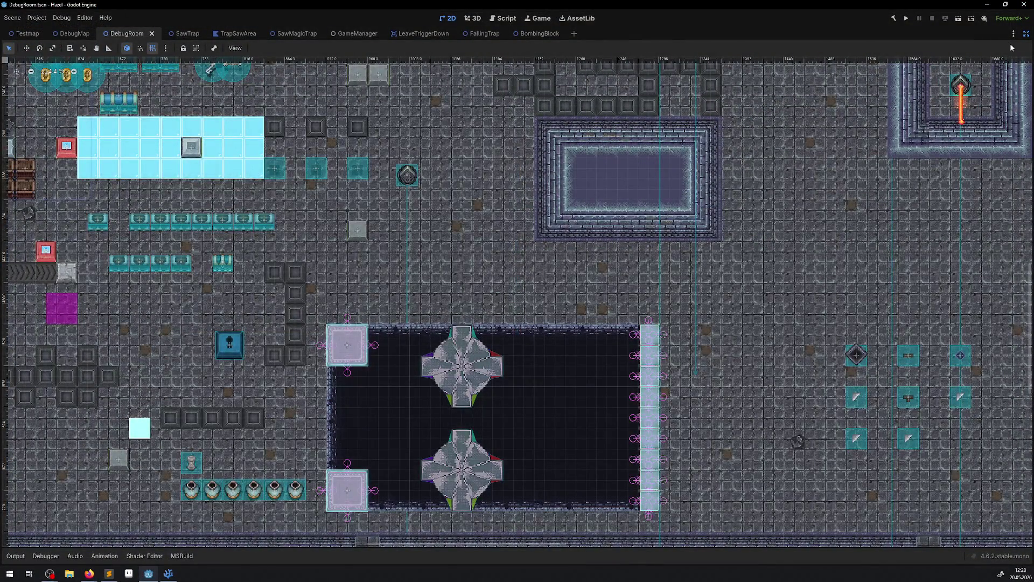
click(1026, 33)
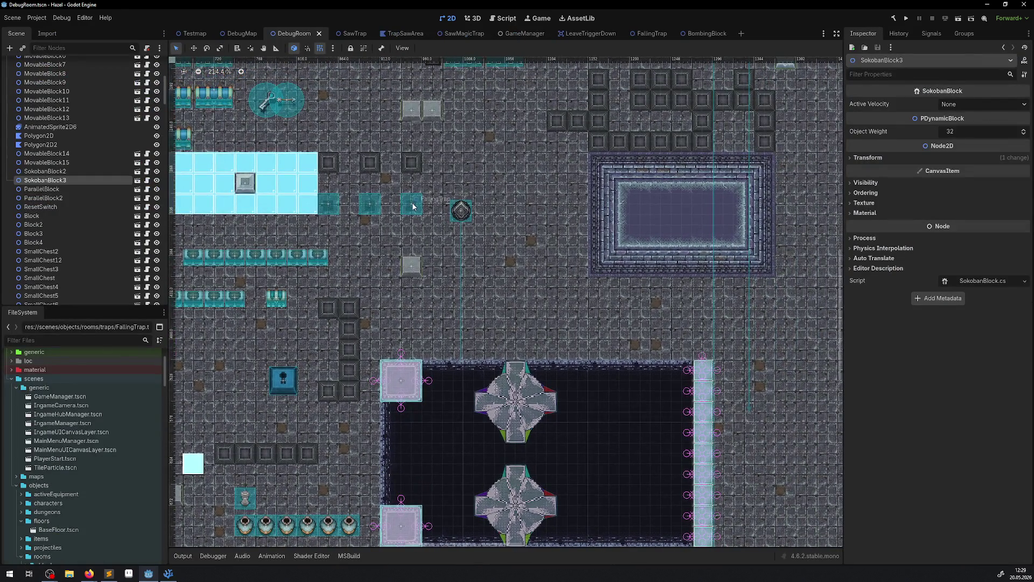
Select the FallingTrap in DebugRoom and open its scene for editing
click(411, 204)
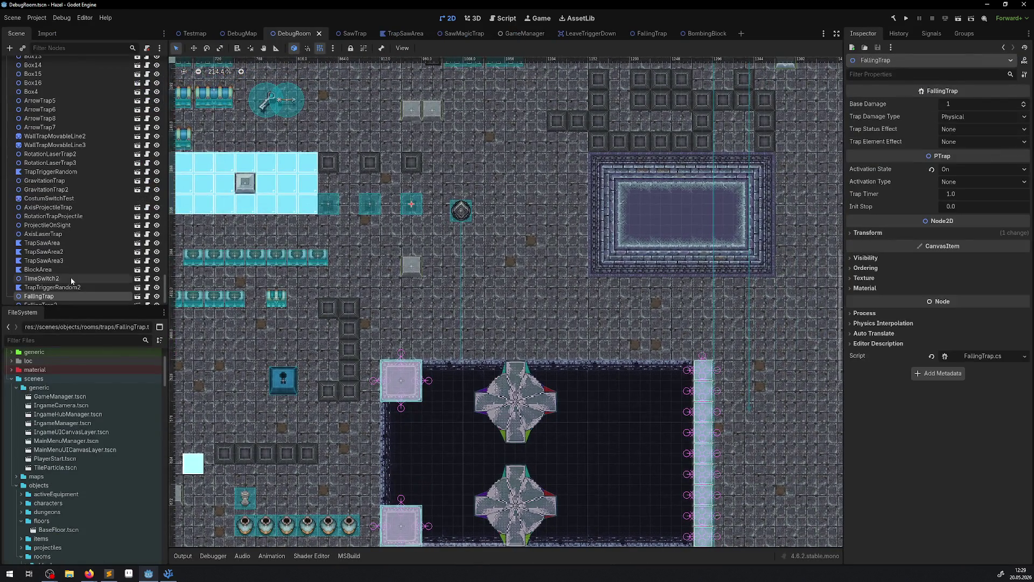
click(138, 296)
scroll(331, 240, up, 5)
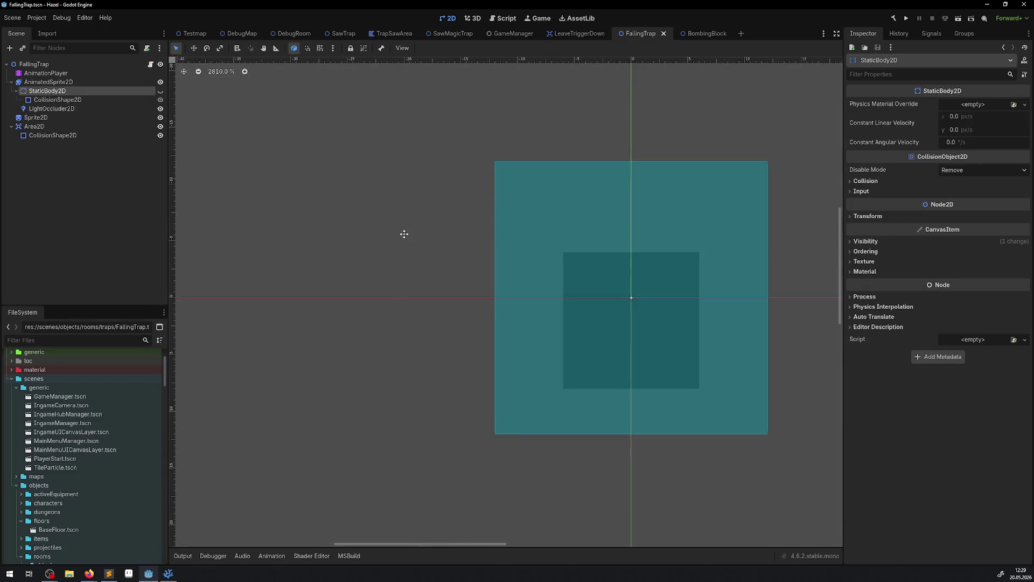
Scrub through the AStartFalling animation frames, then bring up FallingTrap.cs
click(48, 72)
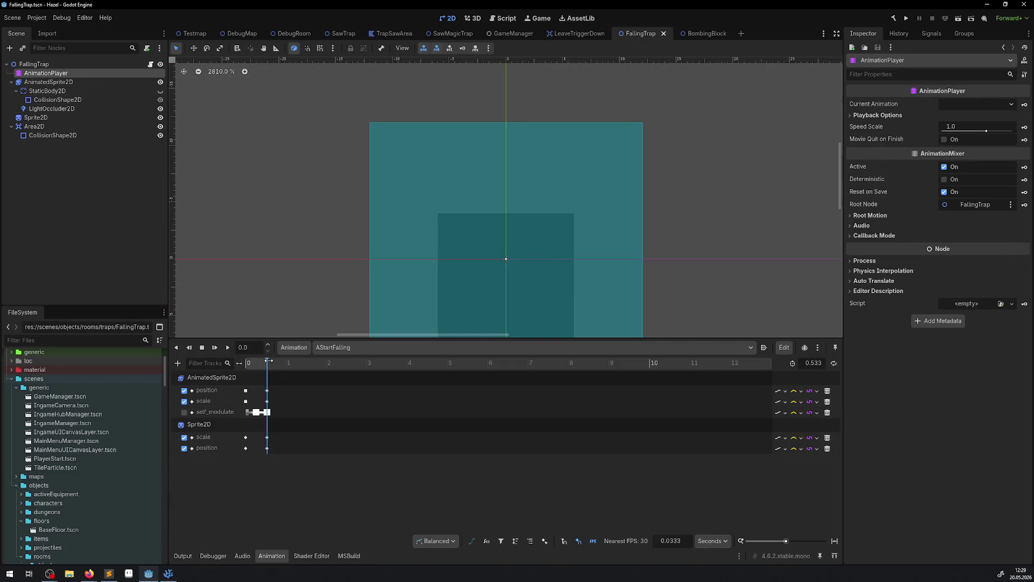
mouse_move(268, 363)
mouse_down()
mouse_move(225, 366)
mouse_move(309, 367)
mouse_up()
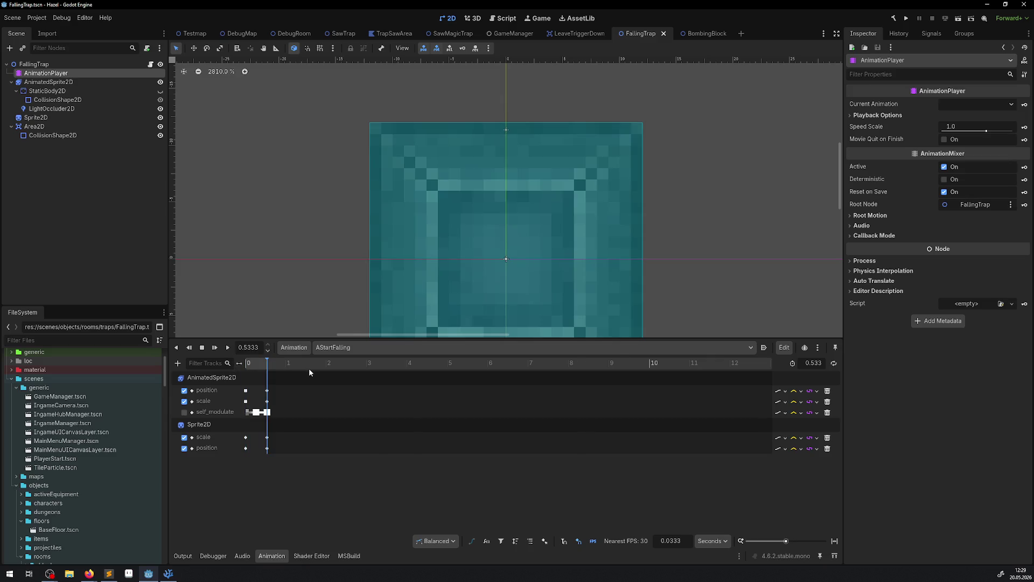
click(176, 575)
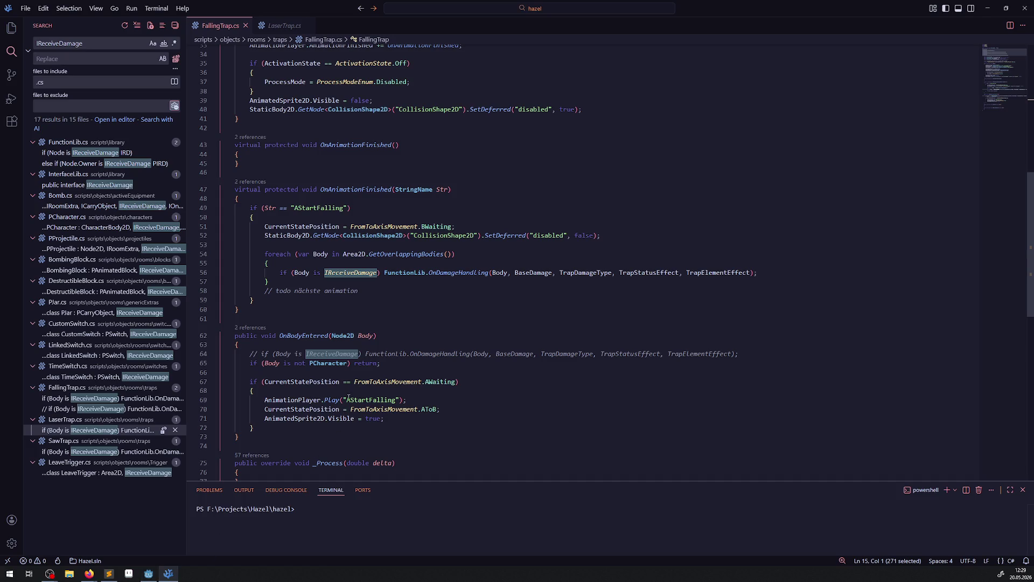
mouse_move(329, 402)
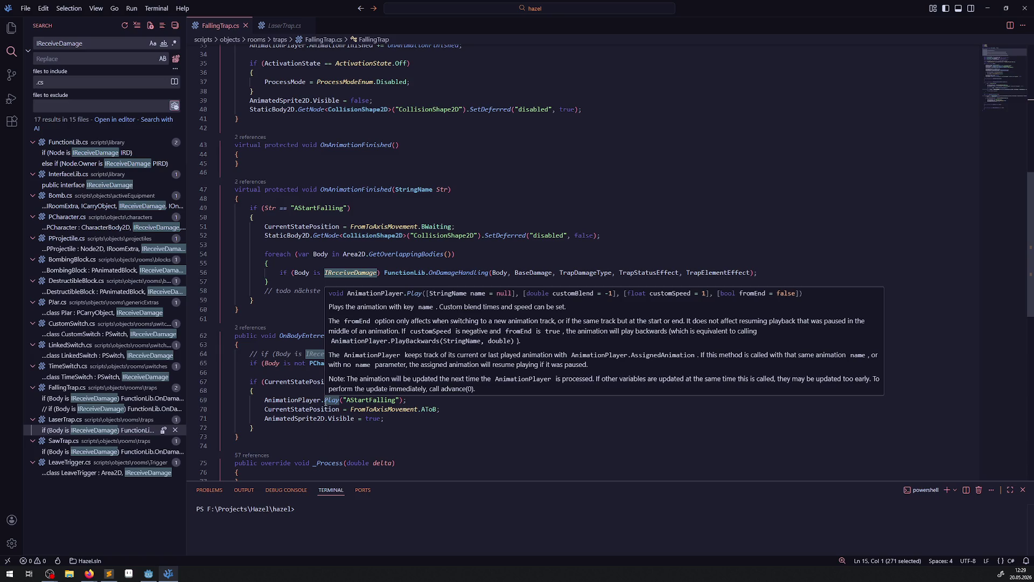
click(294, 317)
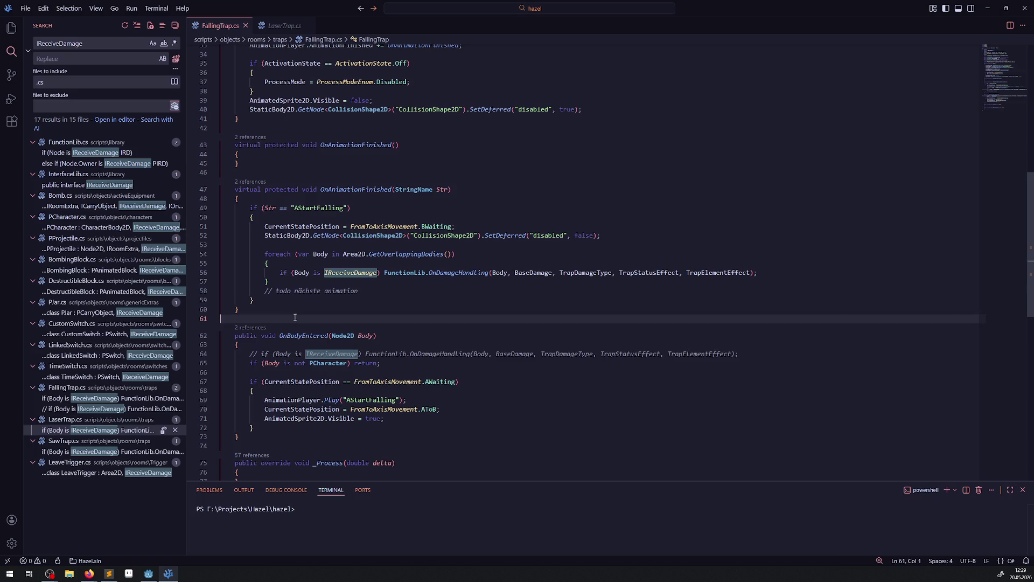
Check the animation list in Godot, confirming only AStartFalling and RESET exist
click(149, 573)
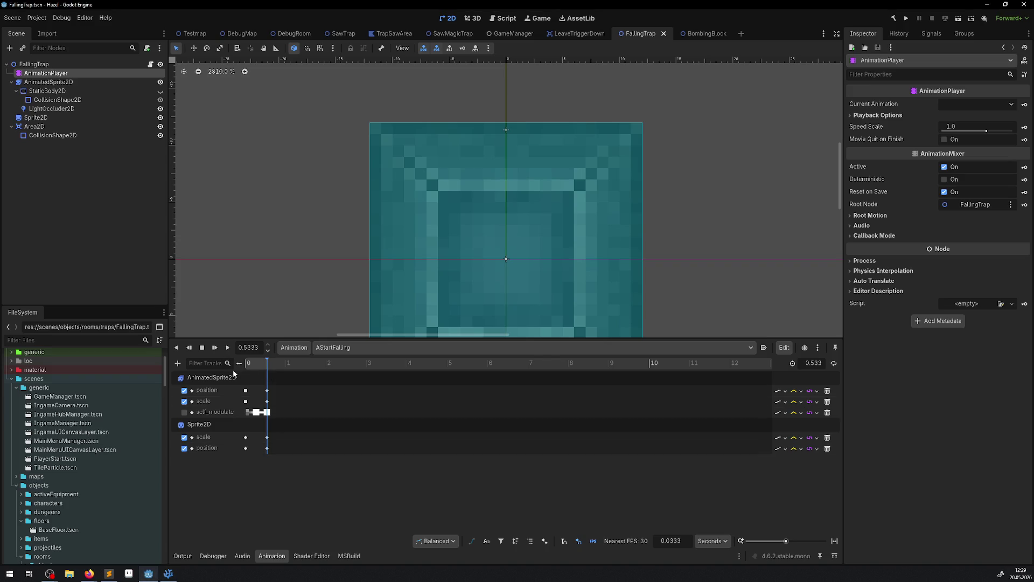
click(360, 348)
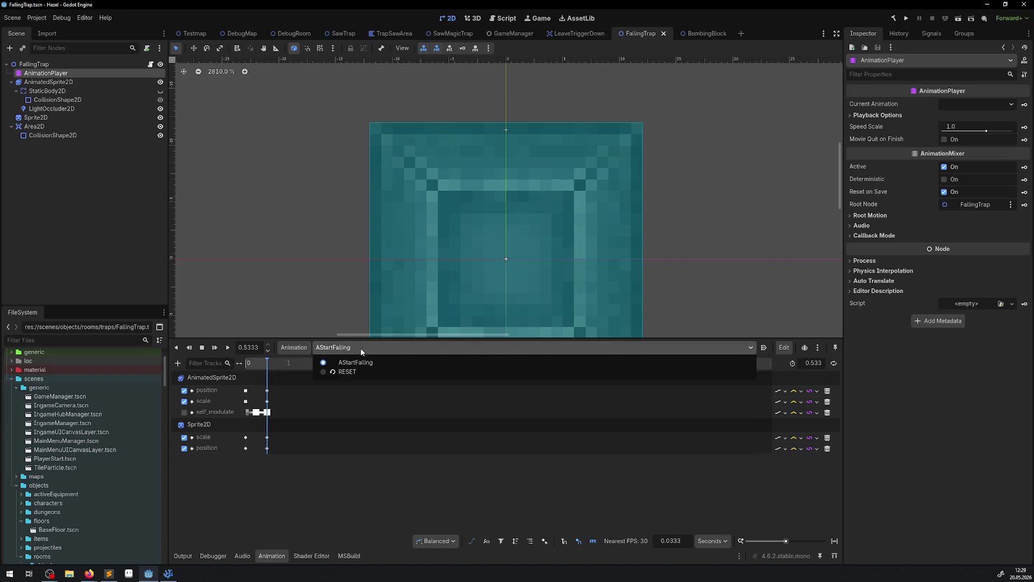
click(294, 348)
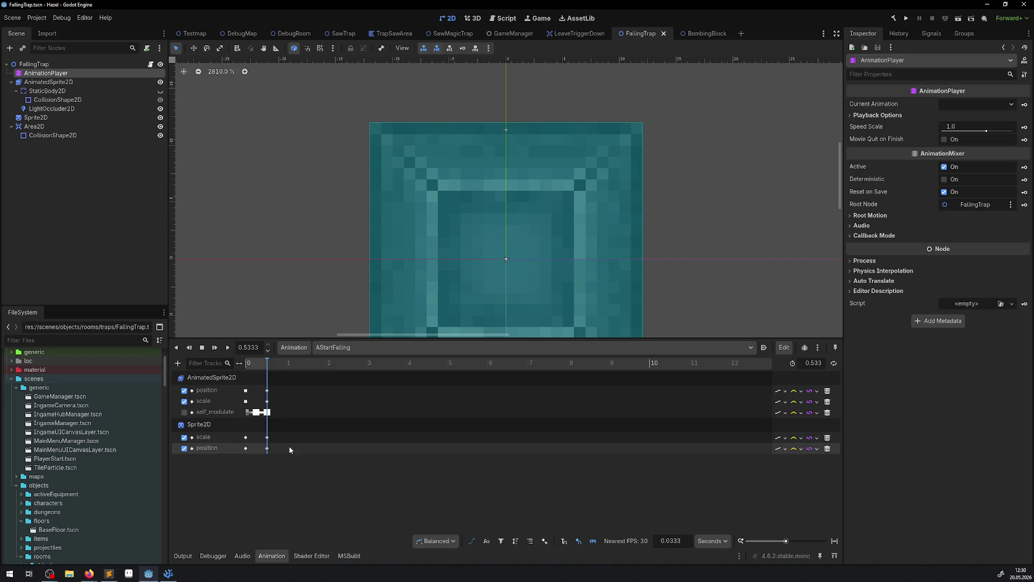
Return to FallingTrap.cs in VS Code and scroll down the code
mouse_move(170, 575)
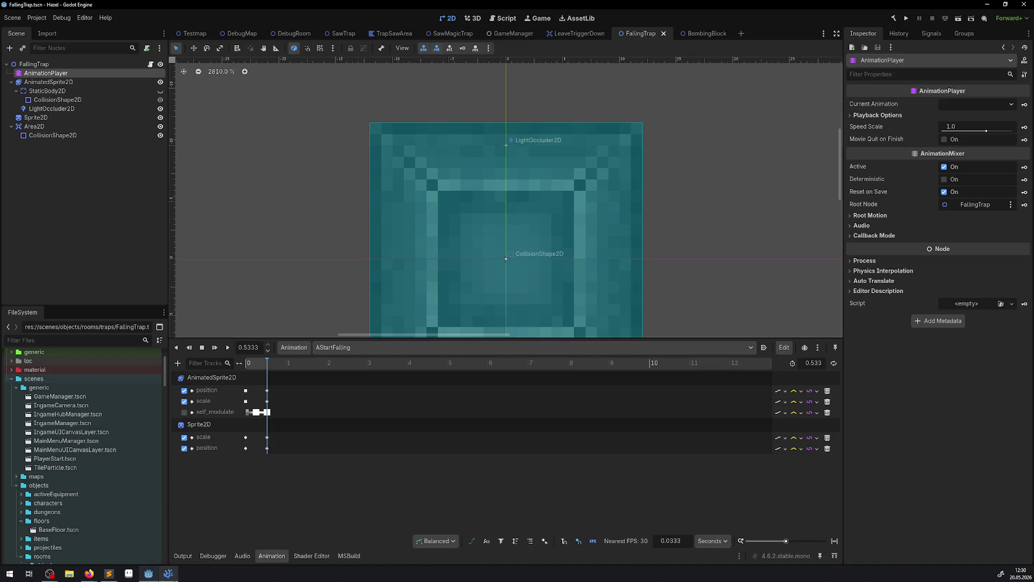
click(169, 573)
scroll(350, 329, down, 4)
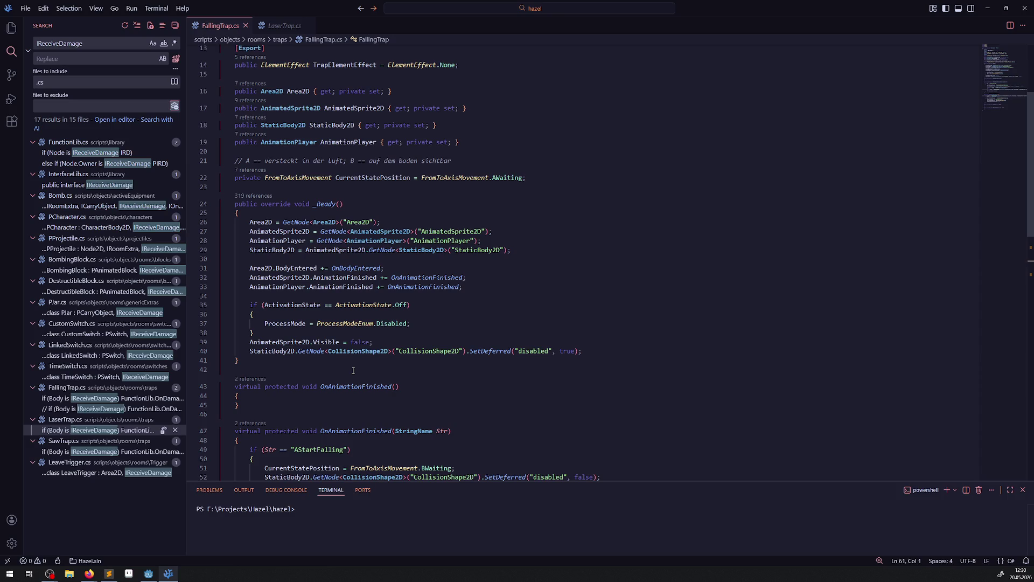
Scroll FallingTrap.cs to select the empty _Process method, then return to Godot
scroll(353, 370, down, 10)
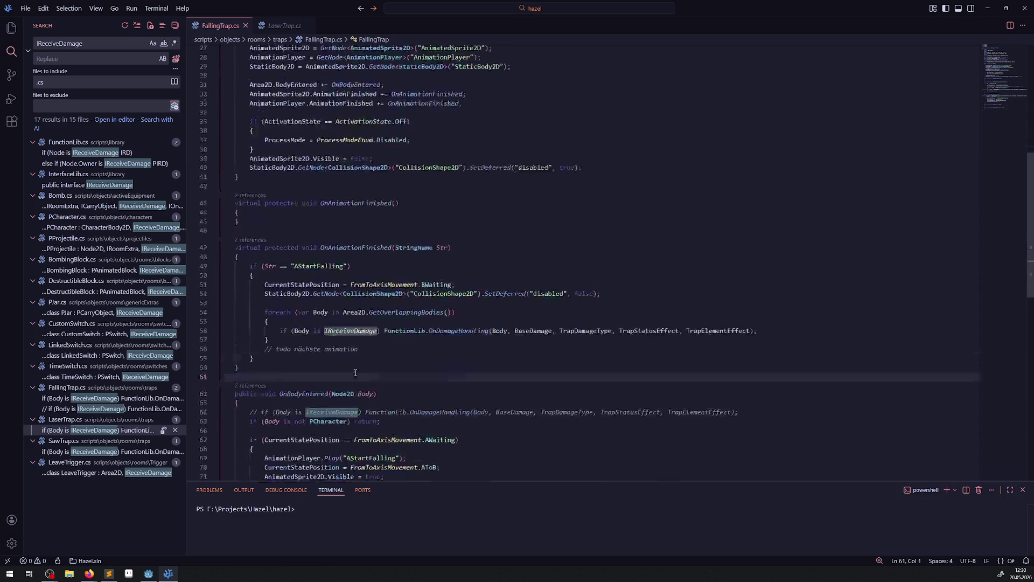
drag(240, 397, 226, 382)
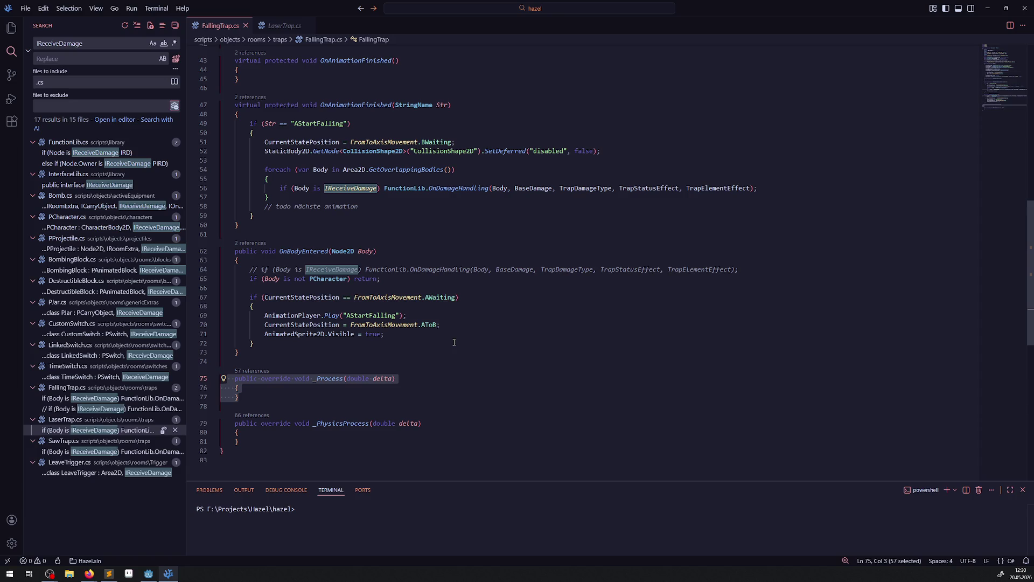
click(150, 575)
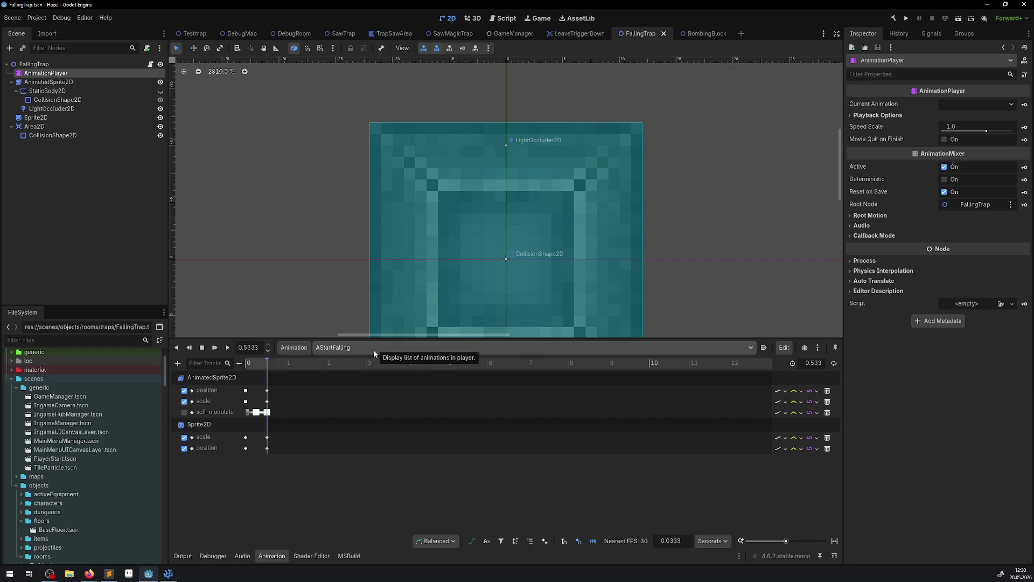
Create a new trap animation named ABetween and scrub its timeline
click(304, 347)
click(309, 363)
text(ABetween)
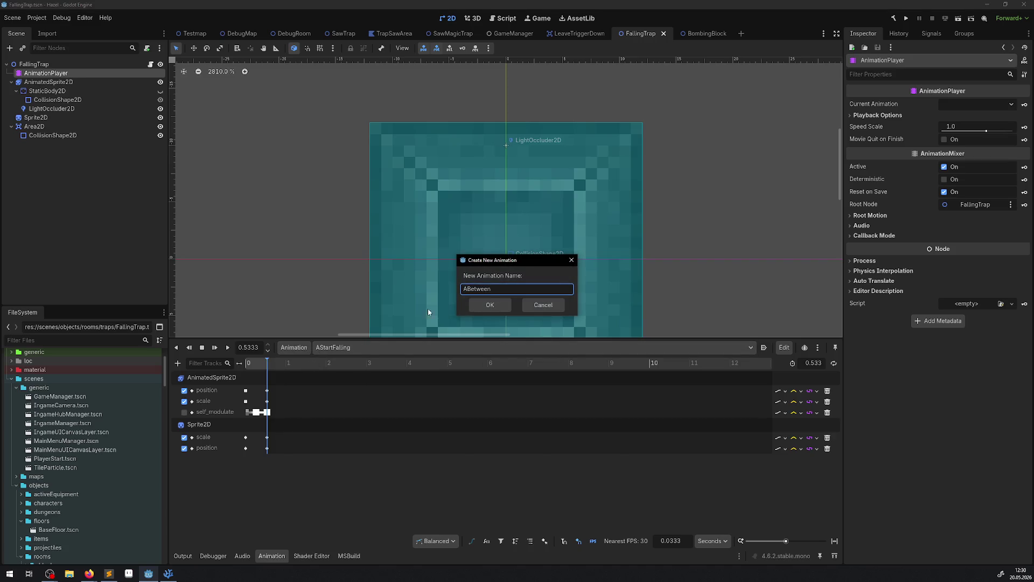
click(506, 309)
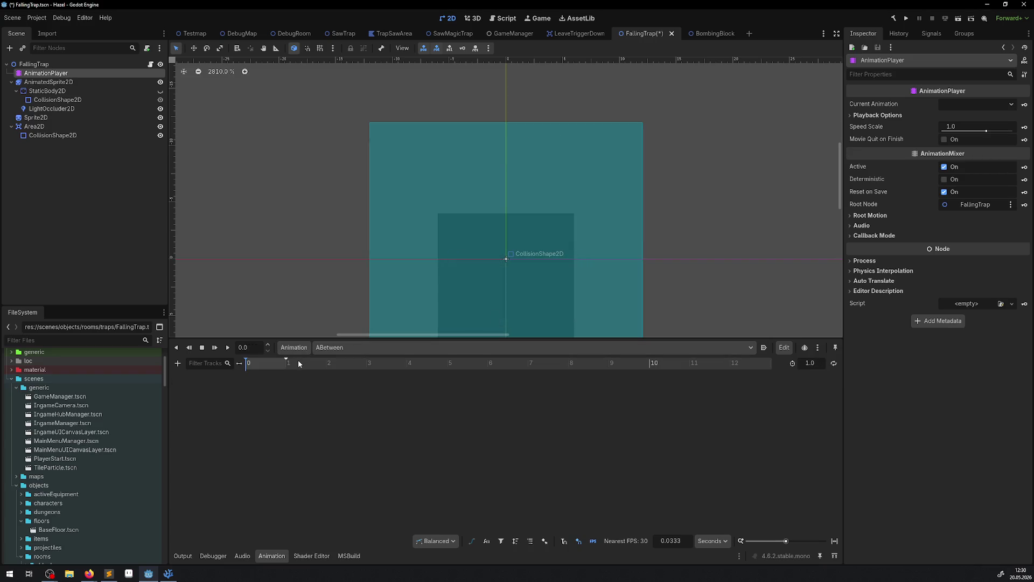
click(261, 362)
mouse_move(295, 362)
mouse_down()
mouse_move(226, 364)
mouse_move(304, 366)
mouse_up()
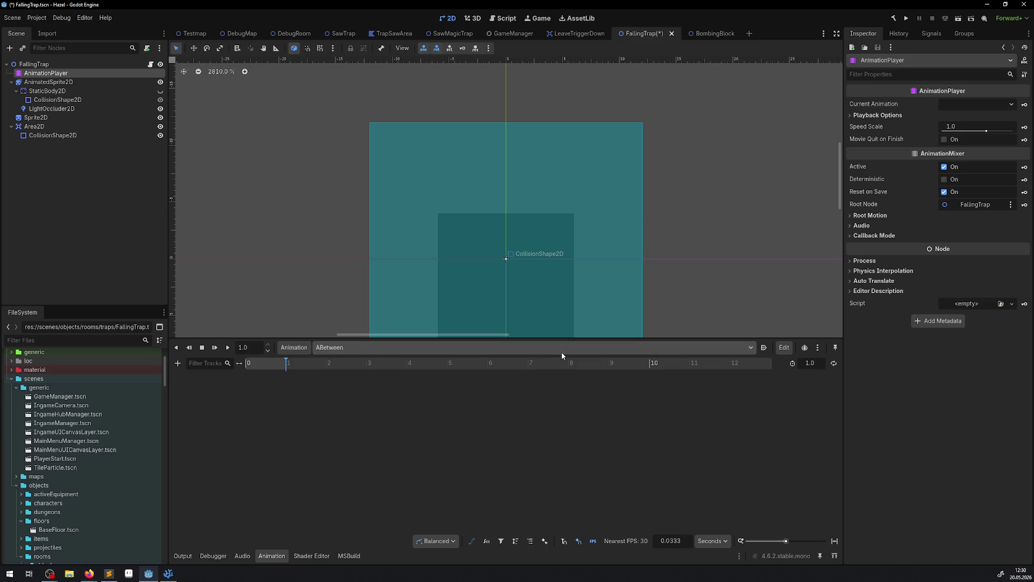
Delete ABetween in Manage Animations, close the list, and return to VS Code
click(300, 349)
click(349, 374)
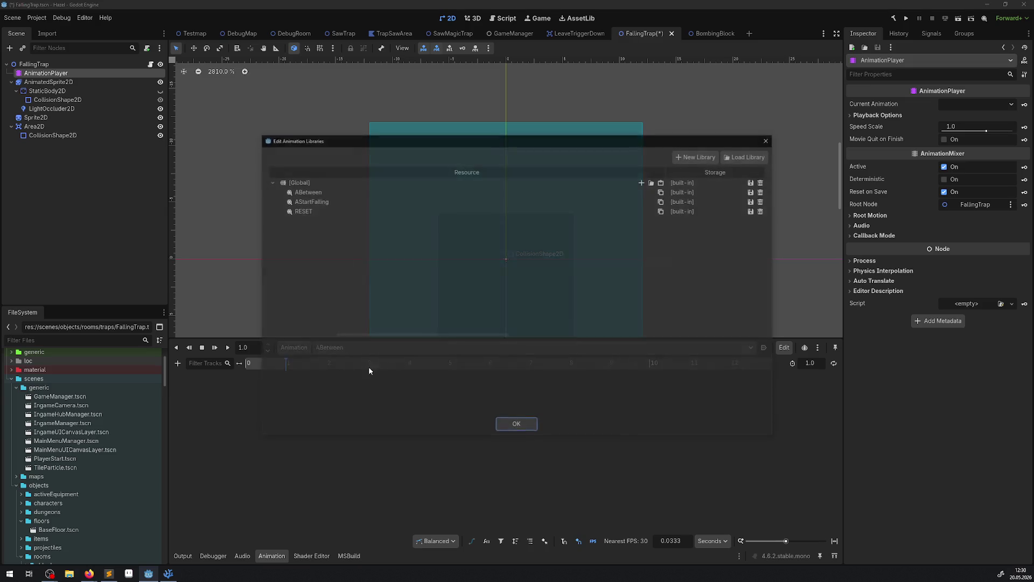
click(764, 191)
click(770, 139)
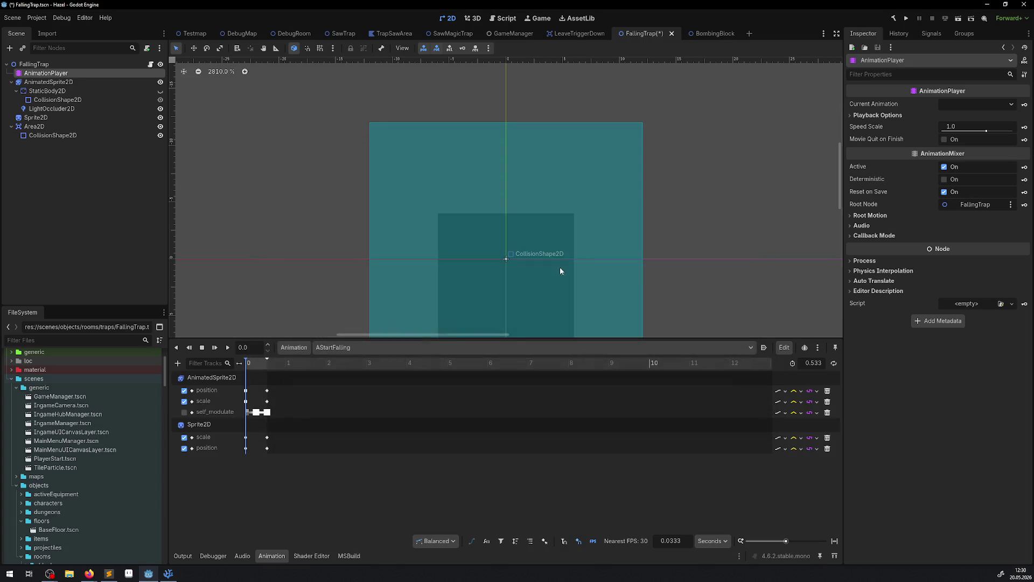
click(169, 574)
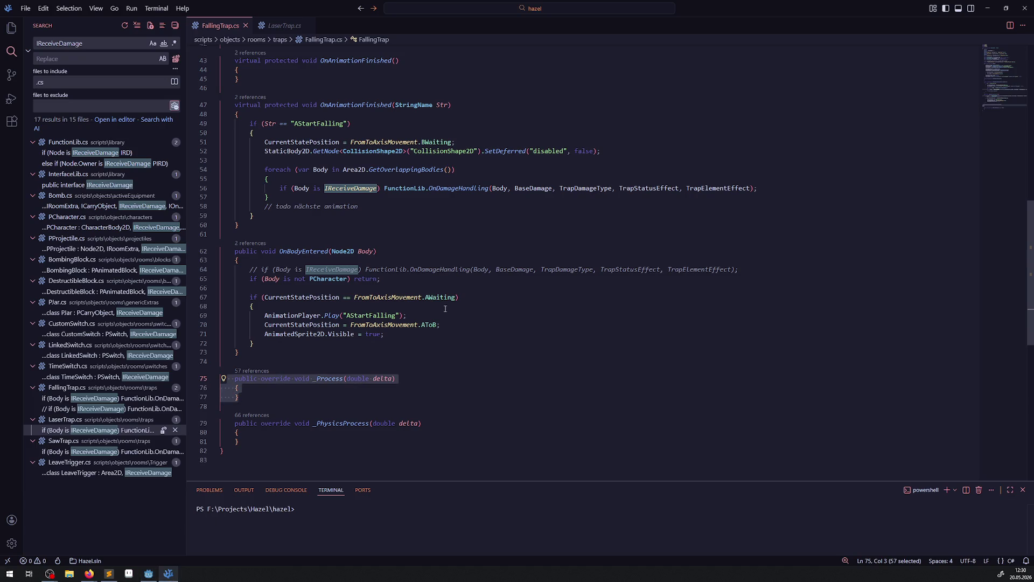
Open a blank line below the AnimationPlayer property in FallingTrap.cs
click(282, 390)
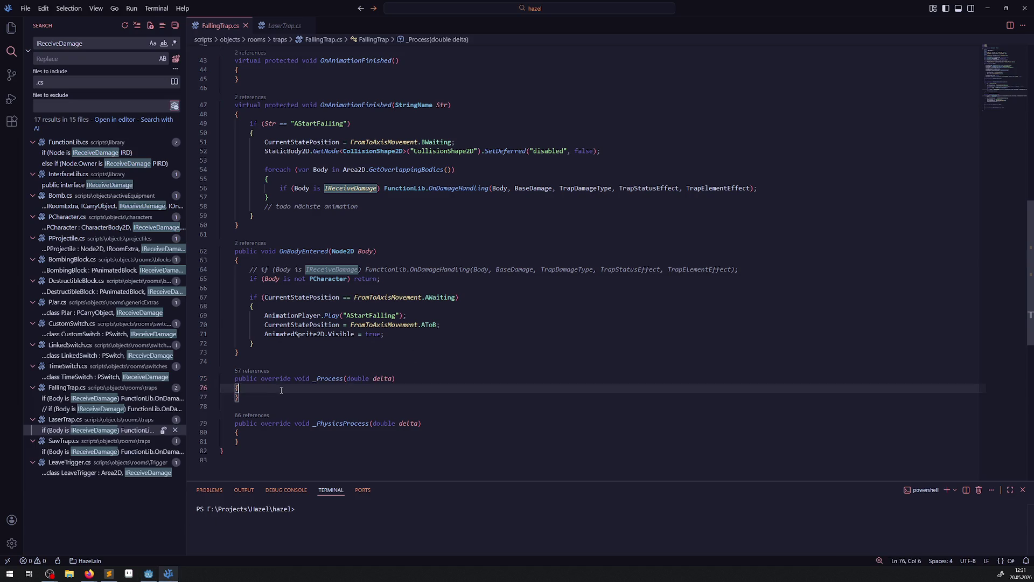
scroll(290, 394, up, 3)
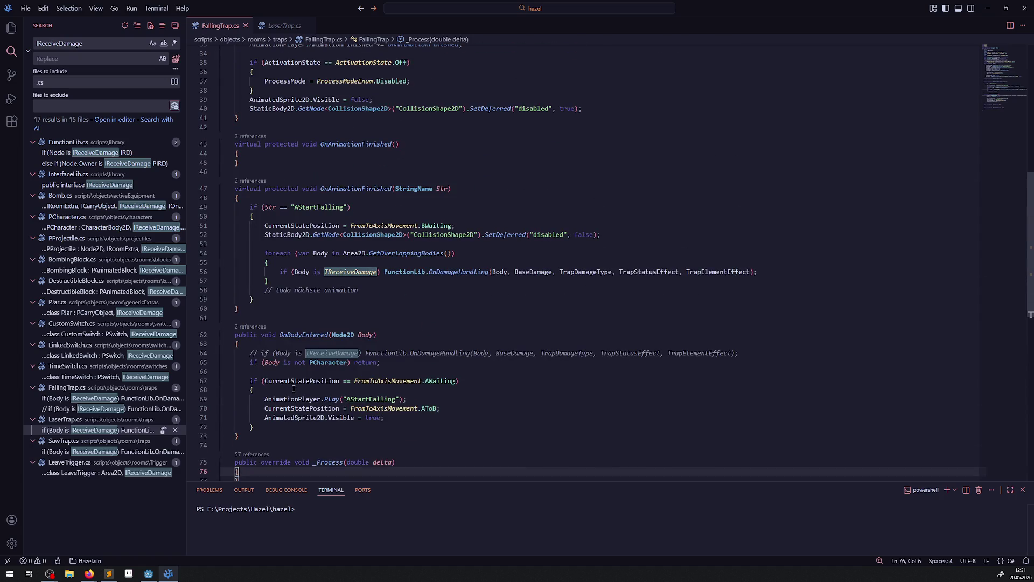
scroll(294, 389, up, 6)
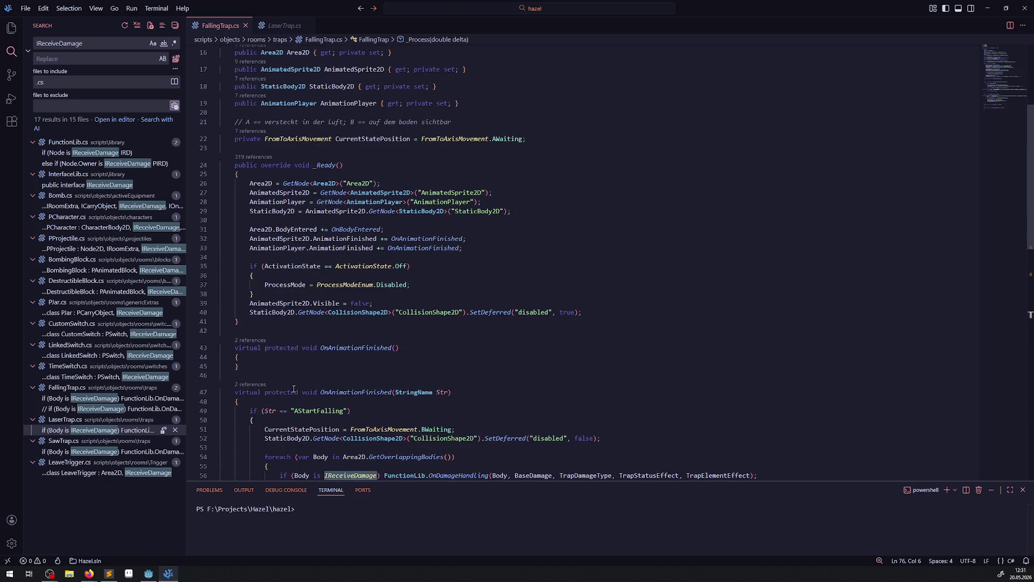
scroll(416, 231, up, 4)
click(593, 240)
scroll(324, 373, down, 12)
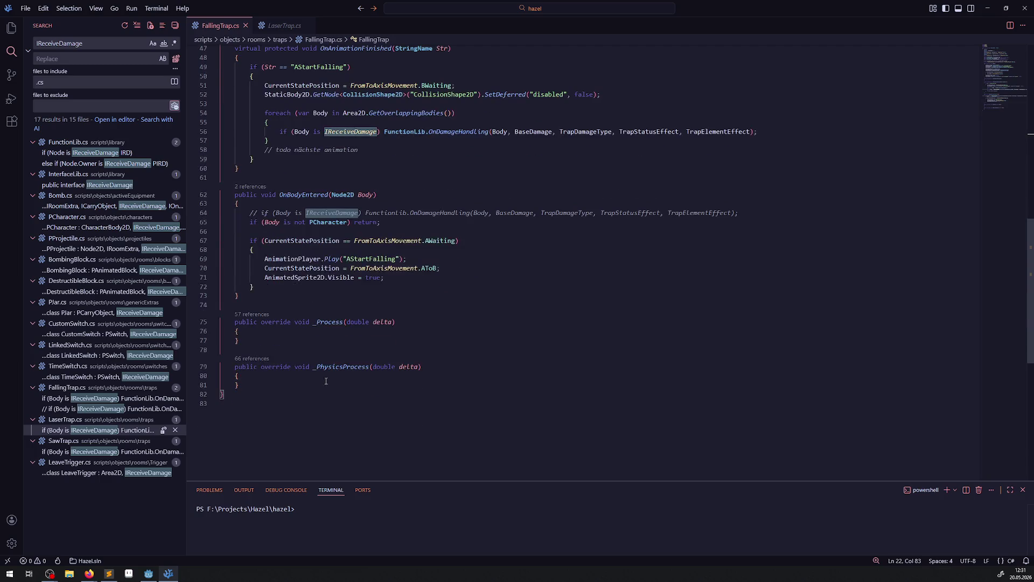
double_click(334, 371)
scroll(285, 336, up, 14)
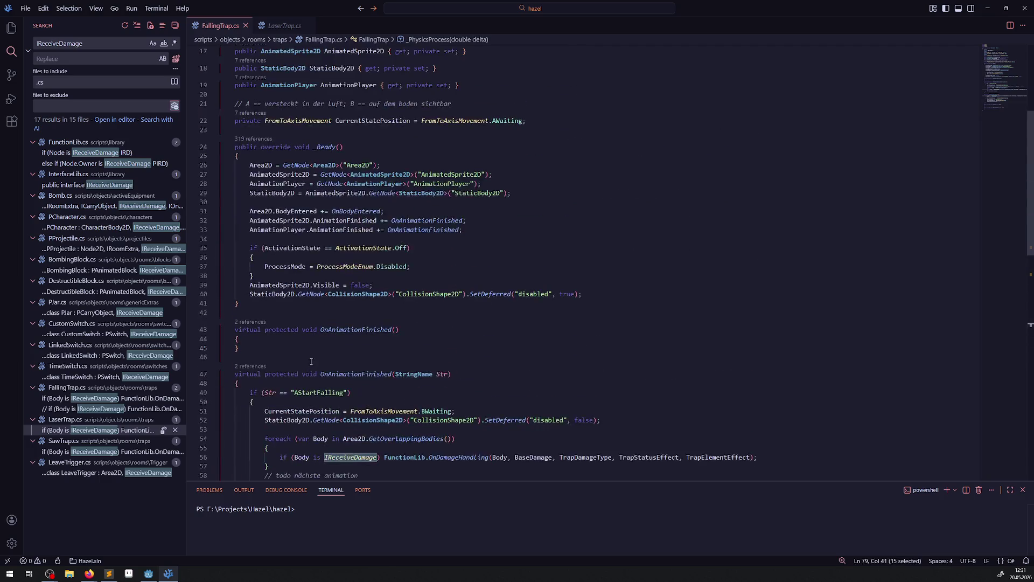
click(511, 246)
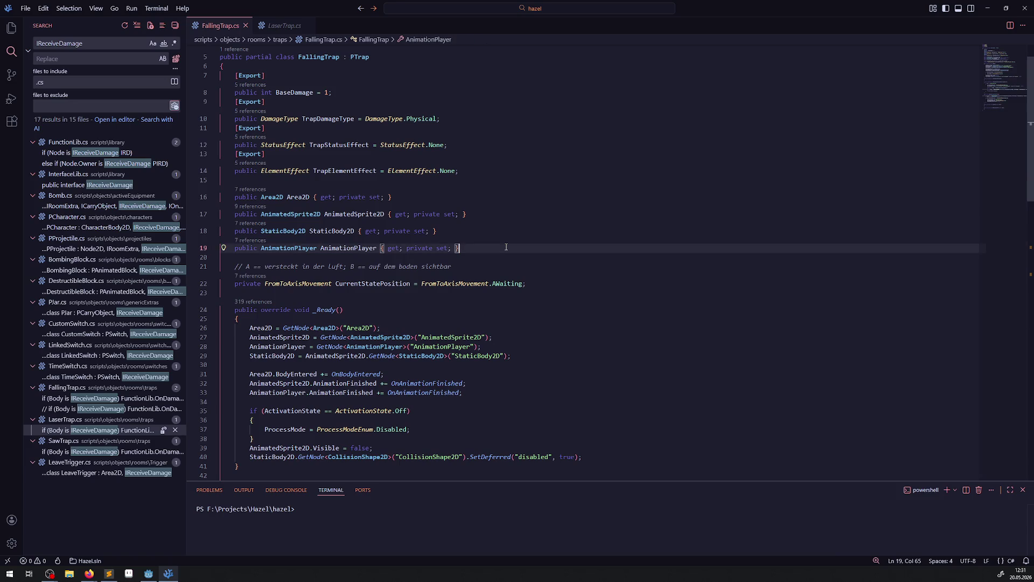
key(Return)
key(Return)
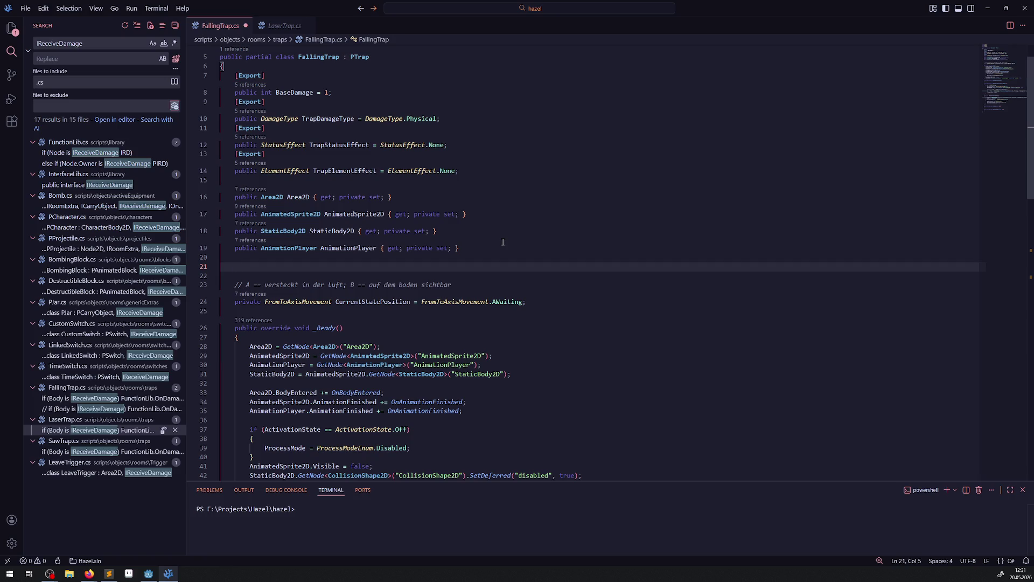
Add 'private float StateTick = 0.0f;' on line 21 and save the file
drag(302, 302, 413, 302)
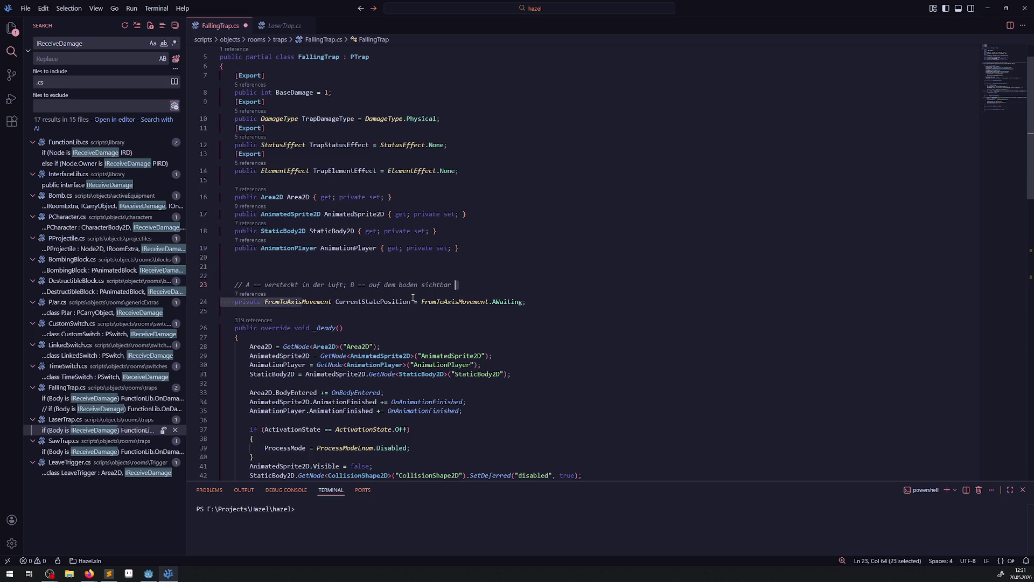
click(401, 286)
click(278, 275)
click(277, 268)
text(private floa)
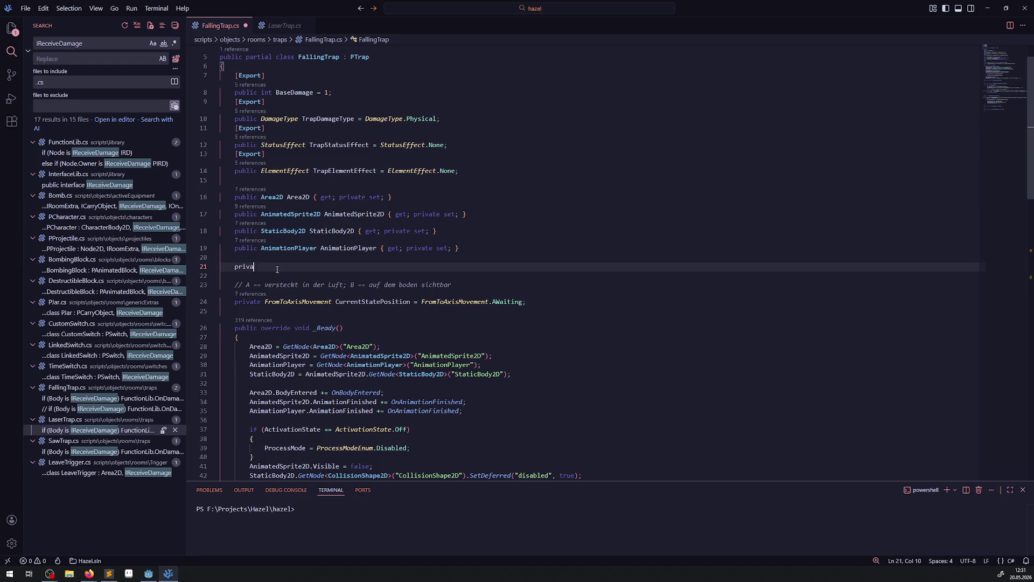
text(t )
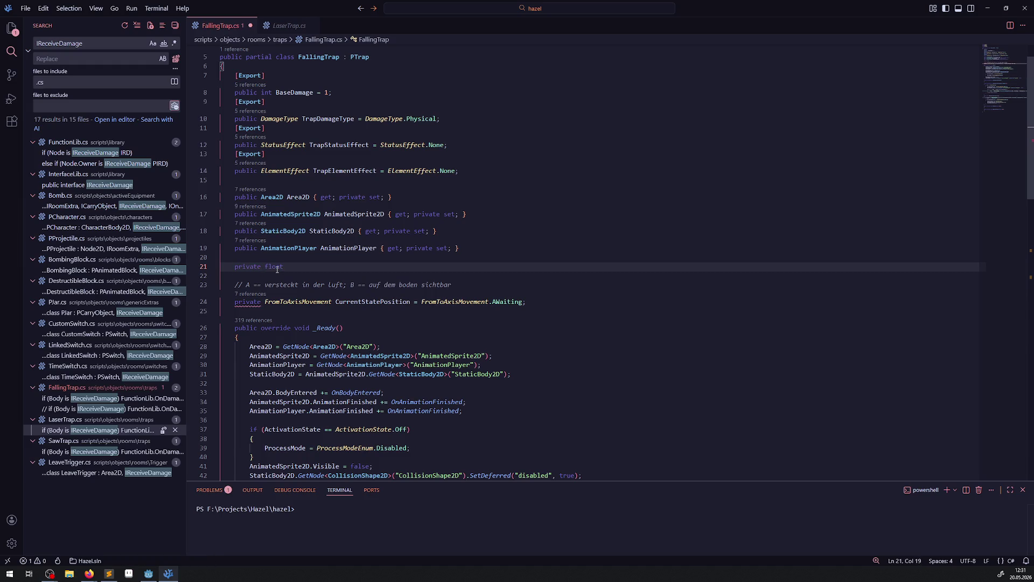
text(StateTick)
text( = 0)
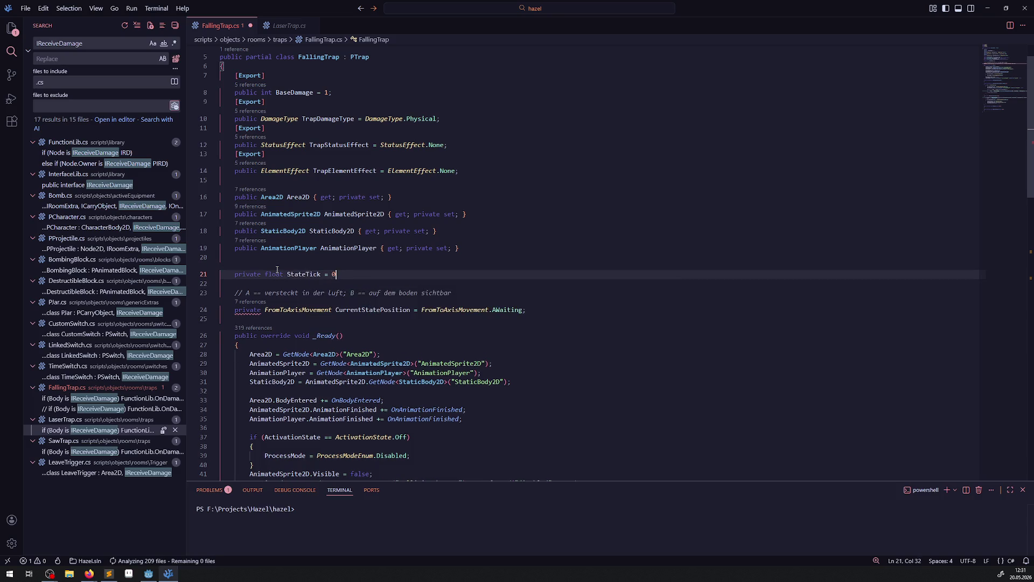
text(.0f;)
key(ctrl+s)
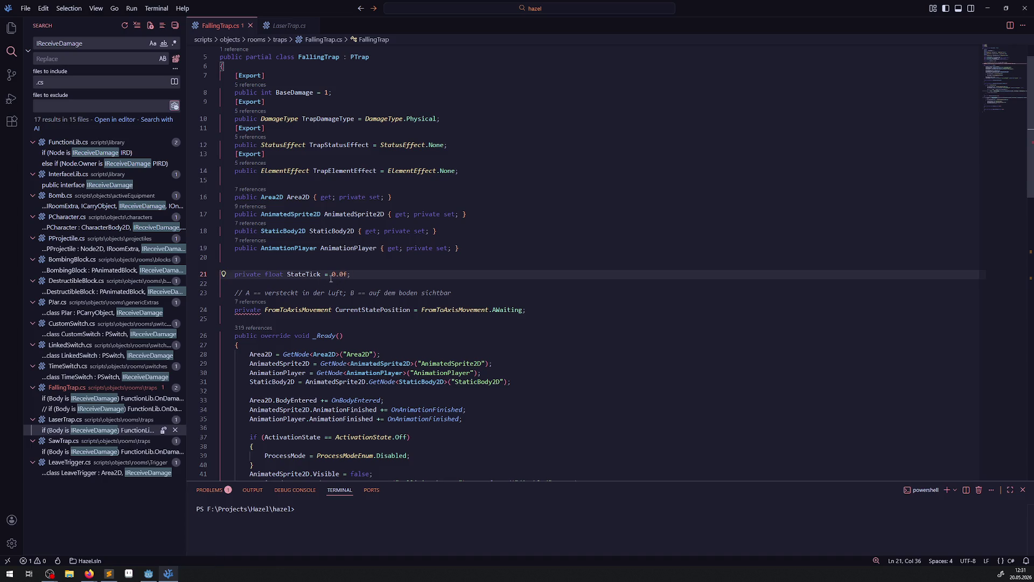
double_click(358, 310)
scroll(357, 295, down, 9)
Add 'if(CurrentStatePosition == FromToAxisMovement.BWaiting)' with an empty block in _PhysicsProcess
scroll(358, 295, down, 7)
click(260, 342)
key(Return)
text(if(CurrentStatePosition ==)
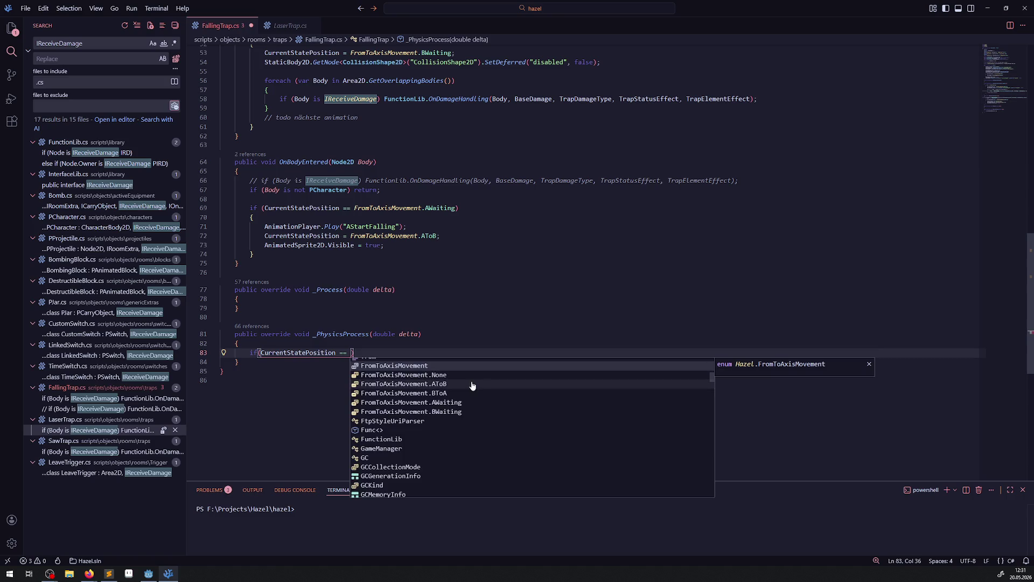
click(436, 412)
click(463, 353)
key(Return)
text({)
key(Return)
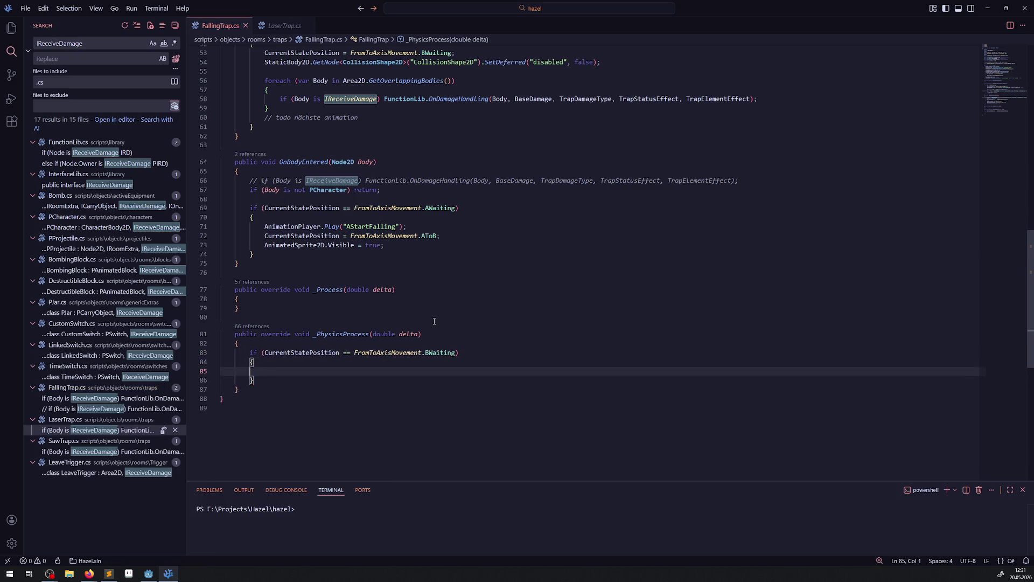
Review the AStartFalling handling block in OnAnimationFinished
scroll(435, 327, up, 4)
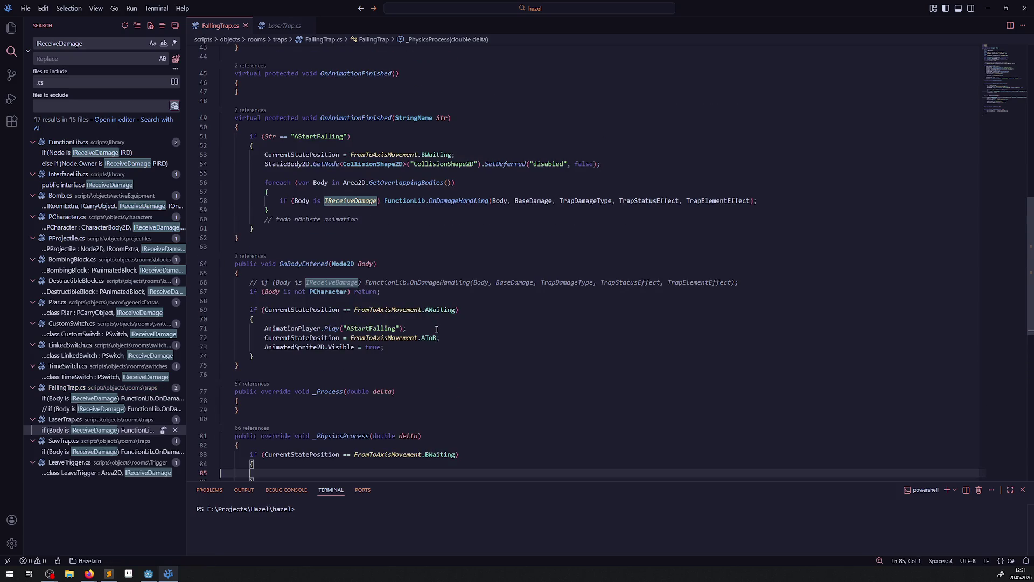
double_click(306, 135)
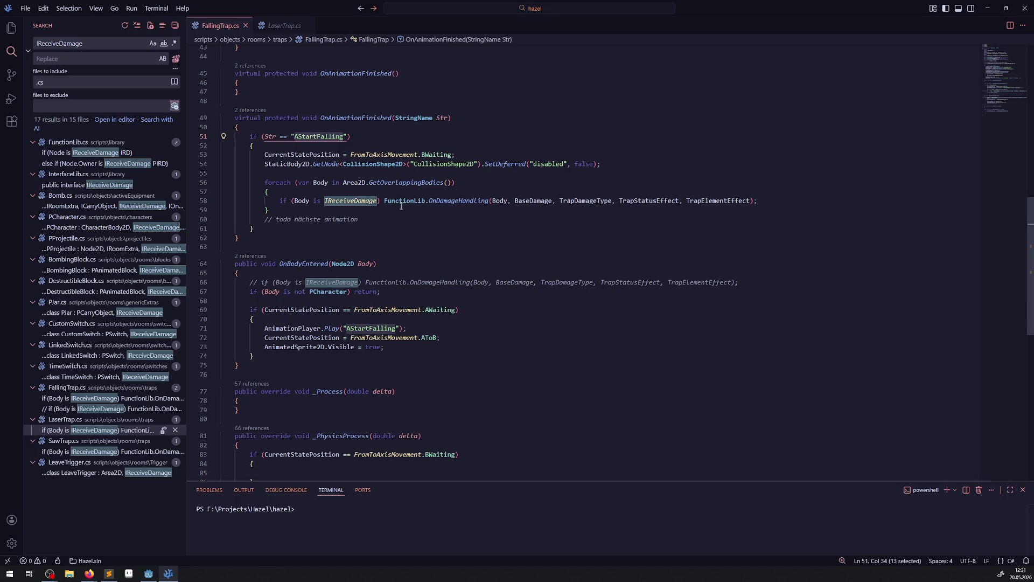
key(shift+alt+Right)
key(shift+alt+Right)
key(shift+alt+Right)
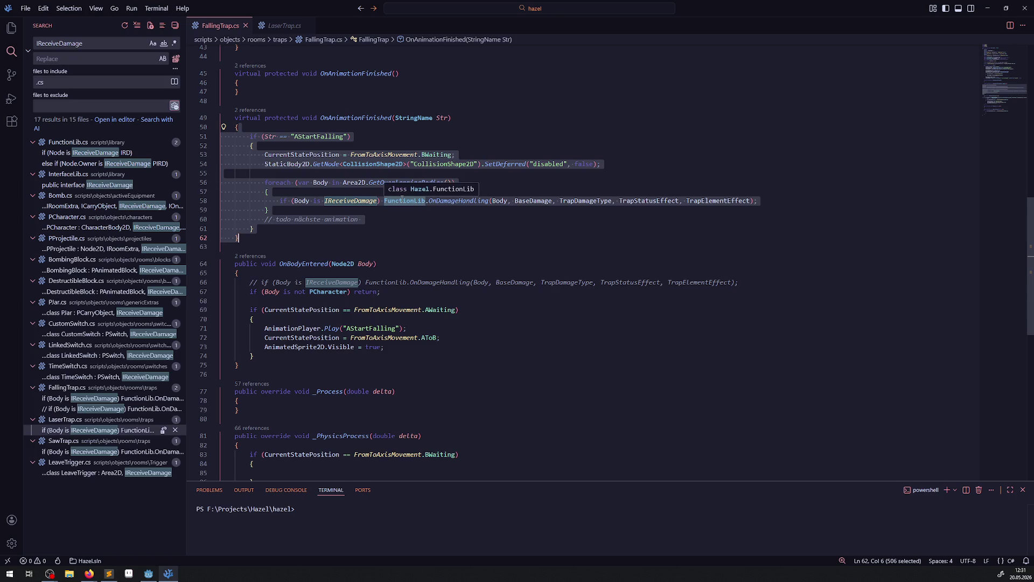
click(415, 259)
drag(278, 124, 427, 245)
click(428, 245)
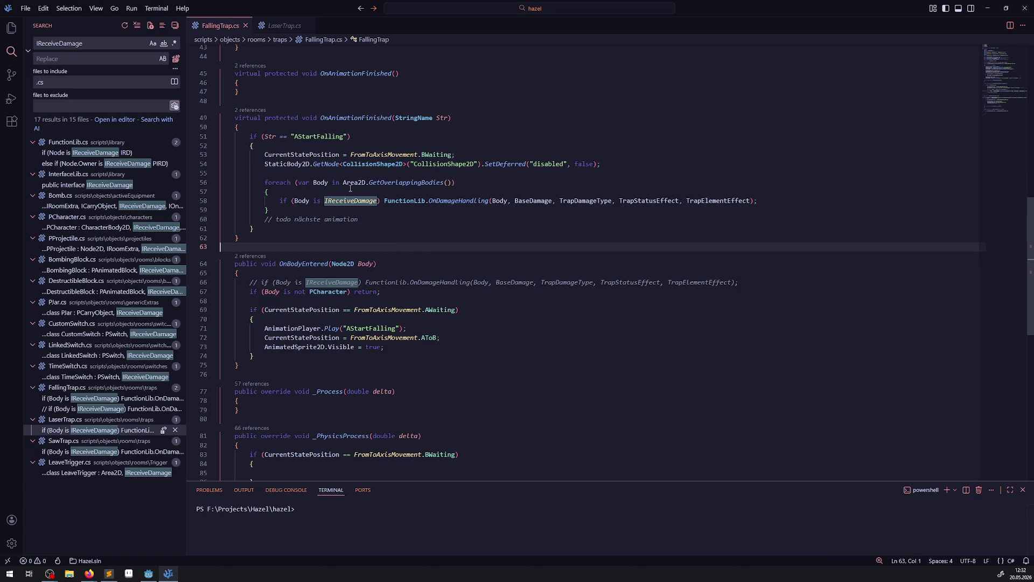
mouse_move(237, 136)
mouse_down()
mouse_move(350, 136)
mouse_move(362, 219)
mouse_up()
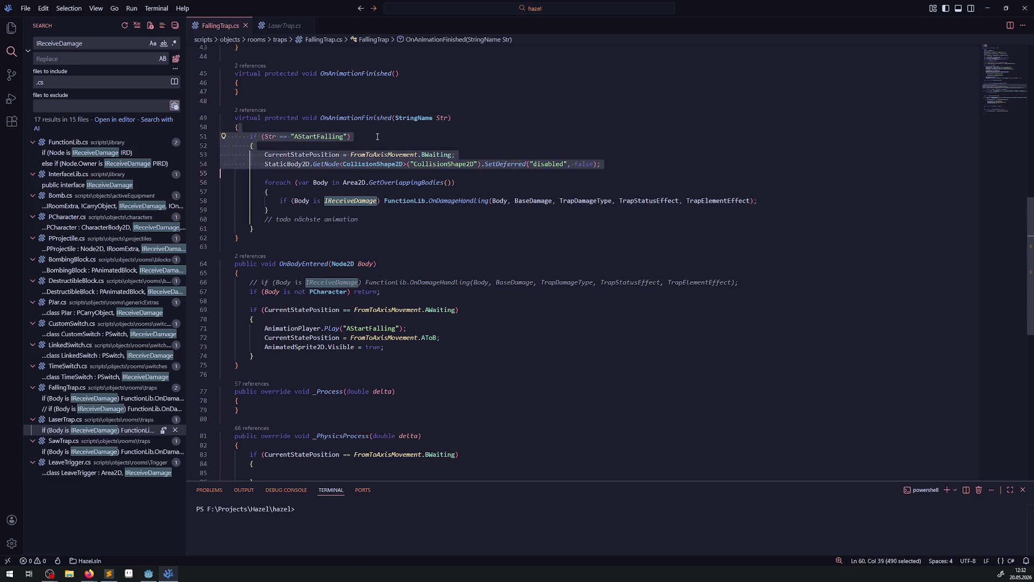
Check the StateTick field on line 21, then return to the empty BWaiting block
scroll(405, 293, up, 9)
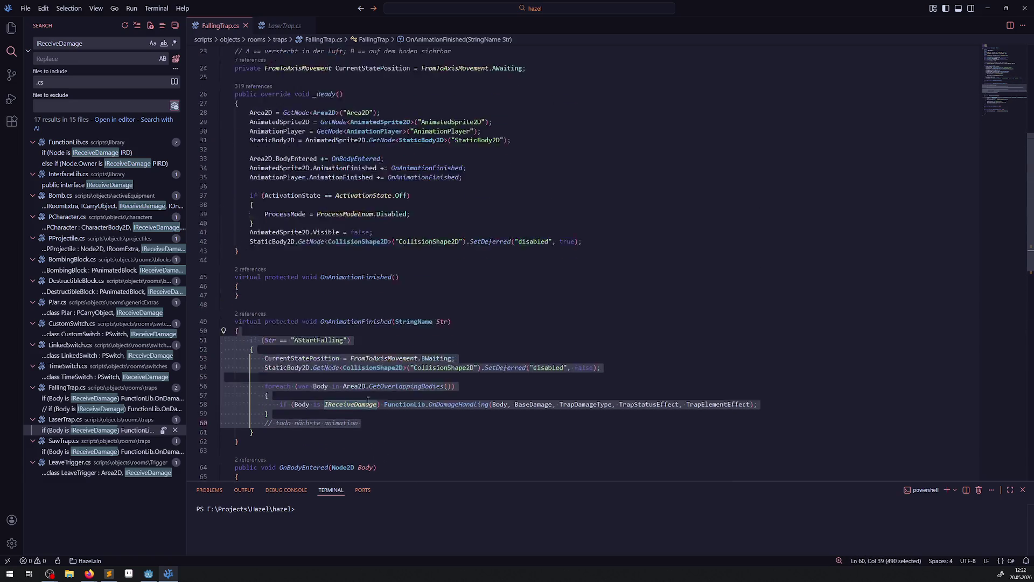
mouse_move(426, 367)
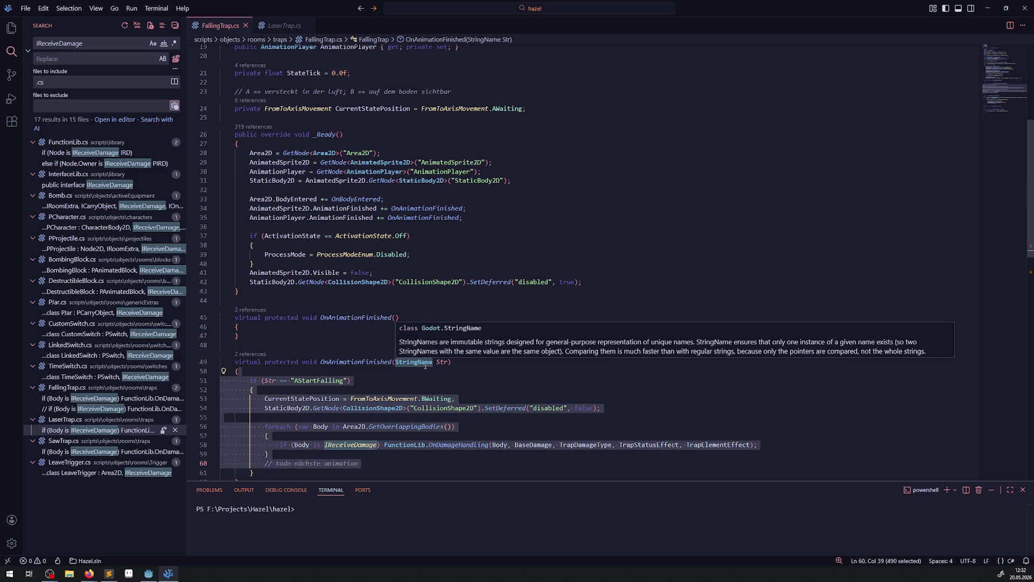
scroll(319, 205, down, 5)
scroll(303, 243, up, 10)
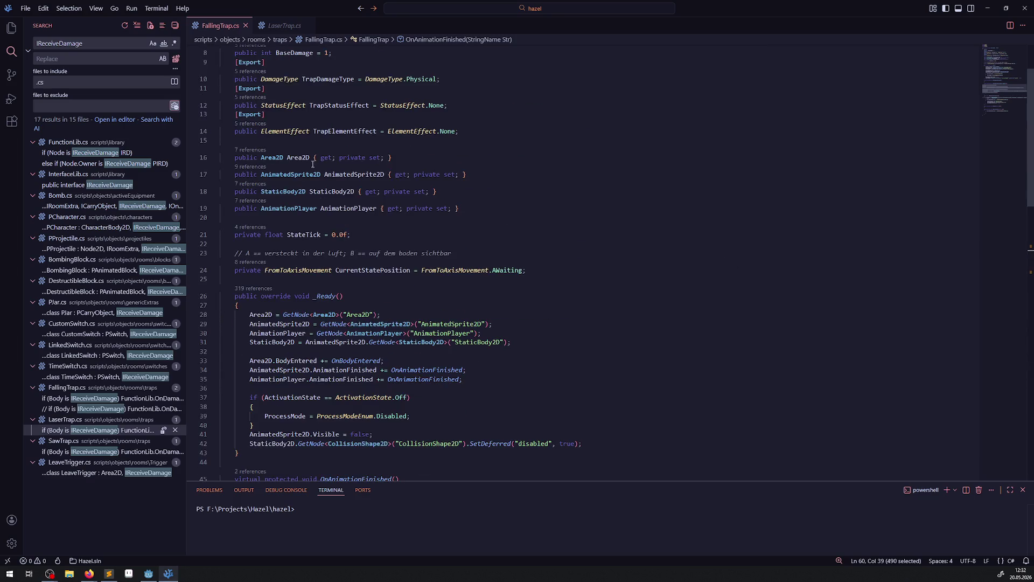
double_click(303, 235)
scroll(285, 253, down, 10)
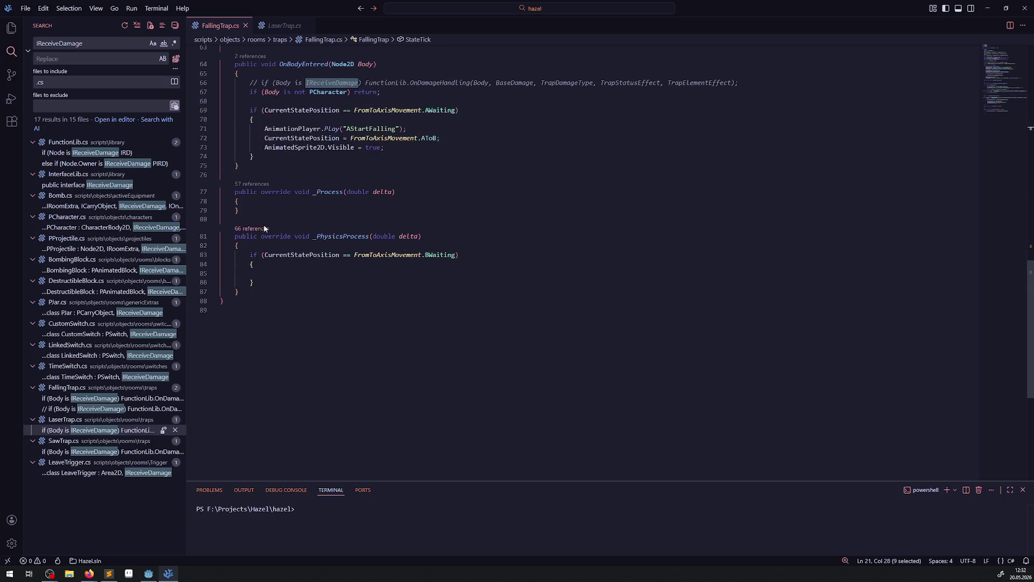
click(264, 273)
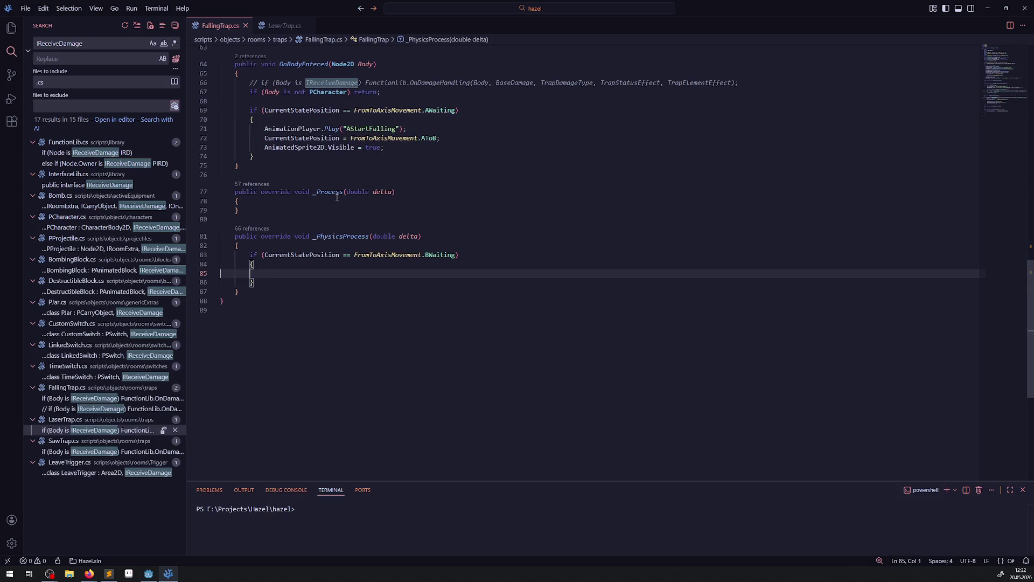
click(11, 27)
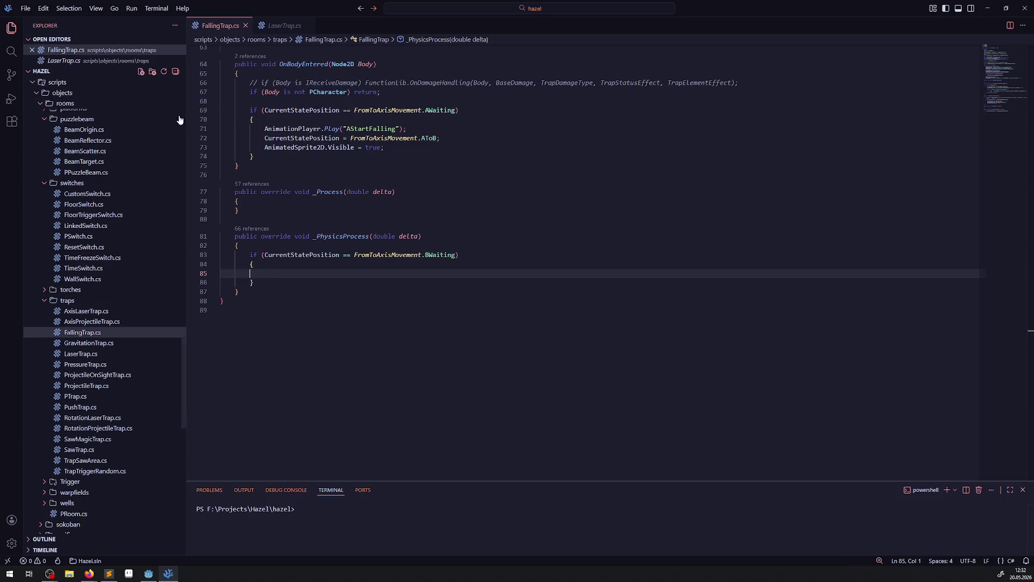
Open the PTrap base class definition and copy its Tick timer lines from _Process
scroll(344, 89, up, 10)
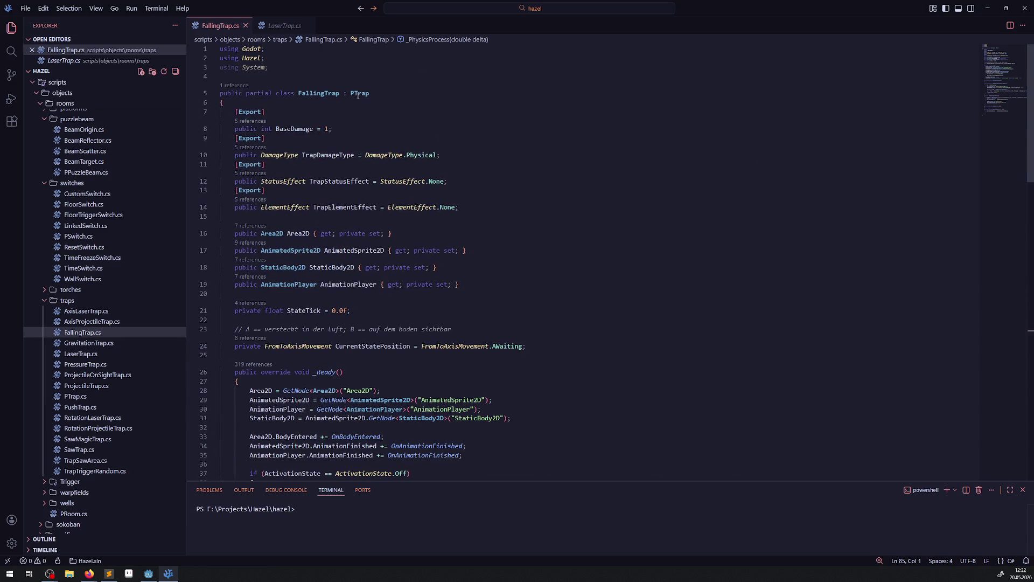
right_click(355, 92)
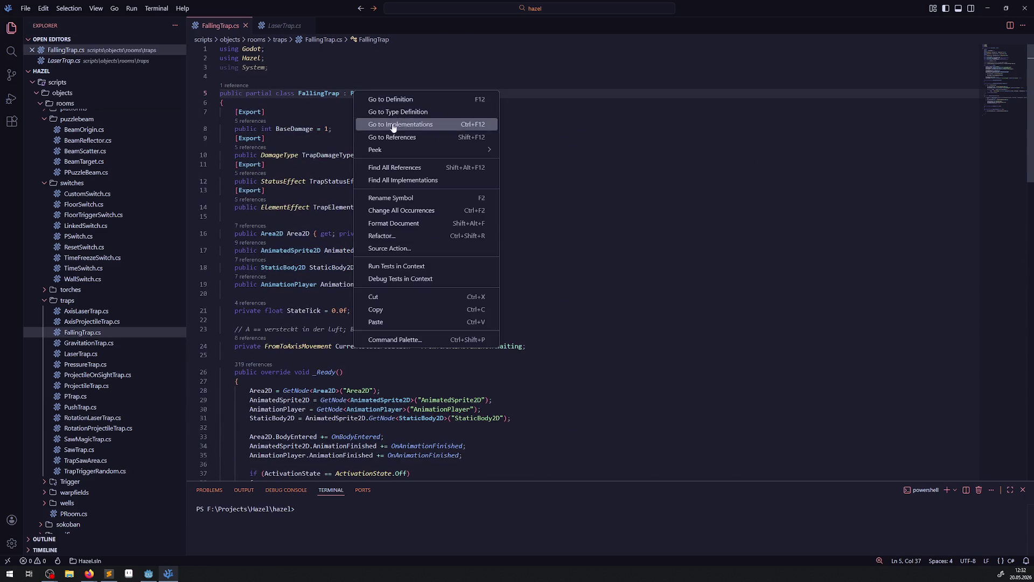
click(413, 99)
scroll(316, 254, down, 3)
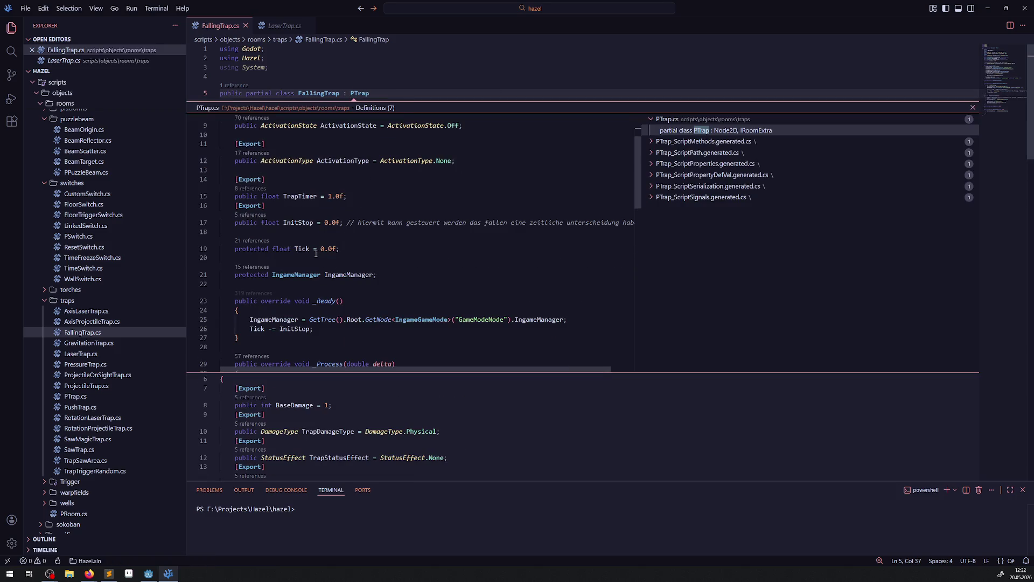
double_click(302, 223)
scroll(246, 264, down, 3)
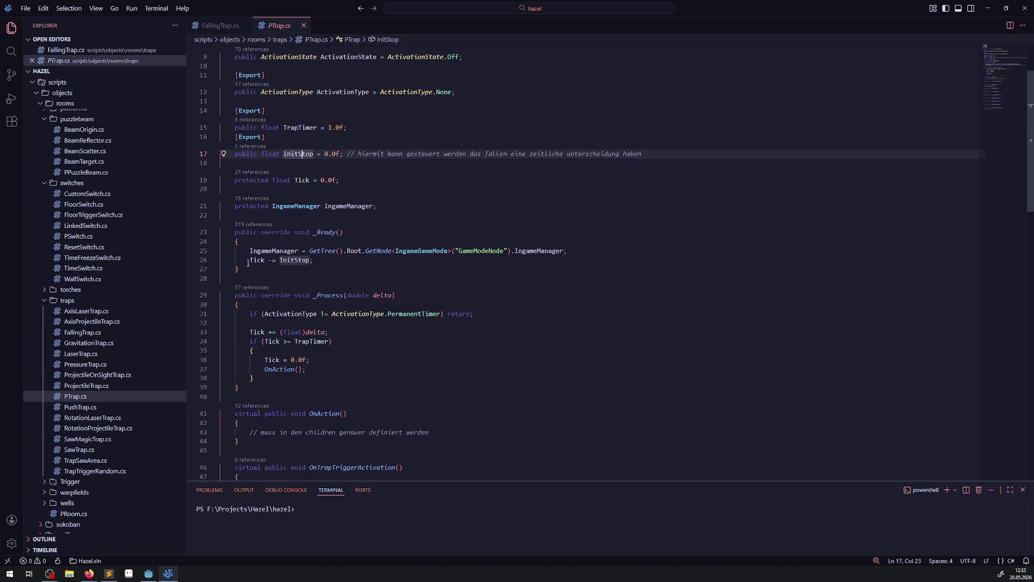
double_click(257, 261)
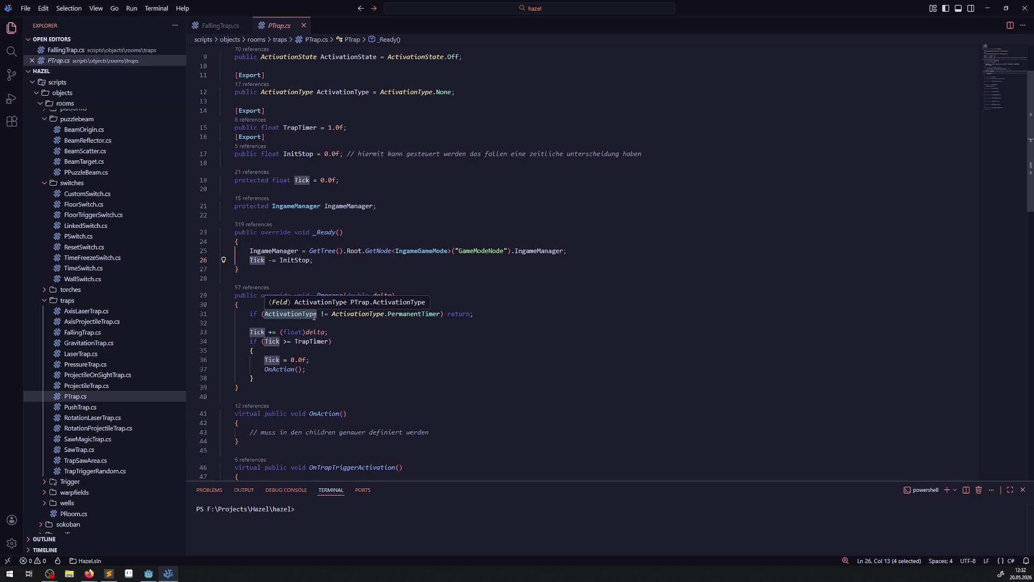
mouse_move(281, 323)
mouse_down()
mouse_move(293, 342)
mouse_move(291, 380)
mouse_up()
key(ctrl+c)
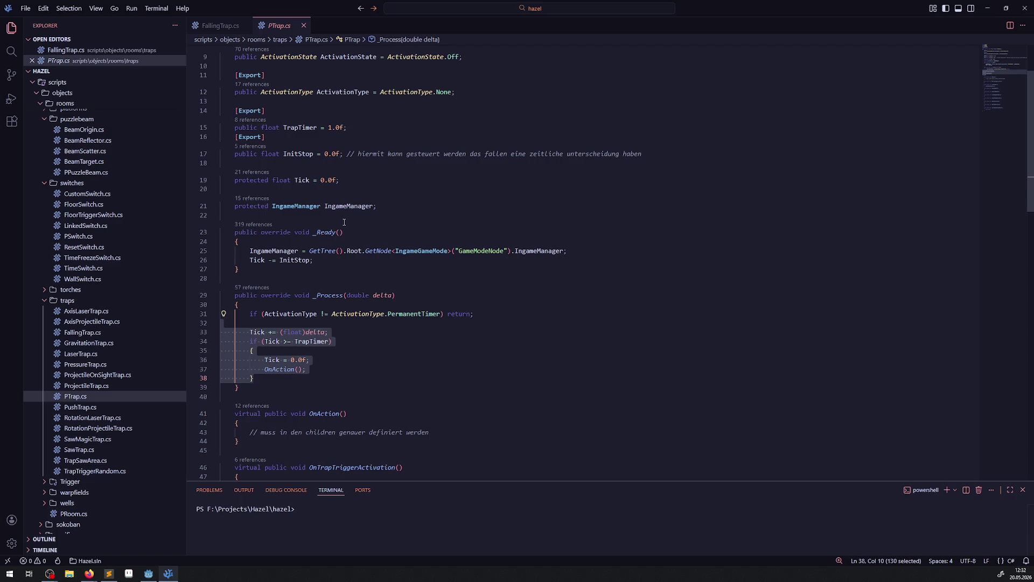
key(ctrl+Tab)
Paste the Tick timer logic into the BWaiting block and remove the OnAction() call
scroll(354, 308, down, 15)
click(278, 248)
key(ctrl+v)
click(333, 294)
key(ctrl+x)
key(Up)
key(End)
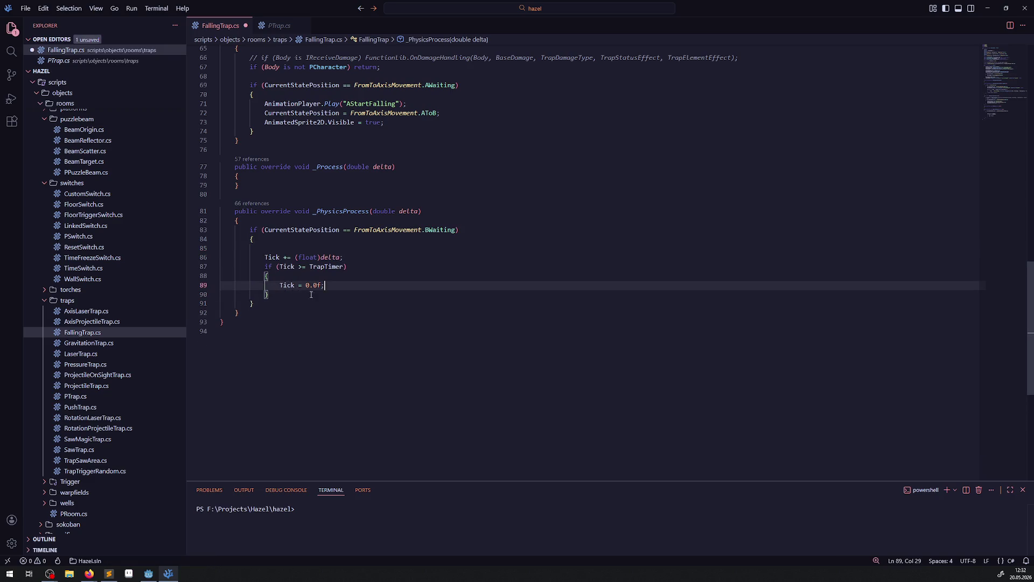
click(278, 247)
key(BackSpace)
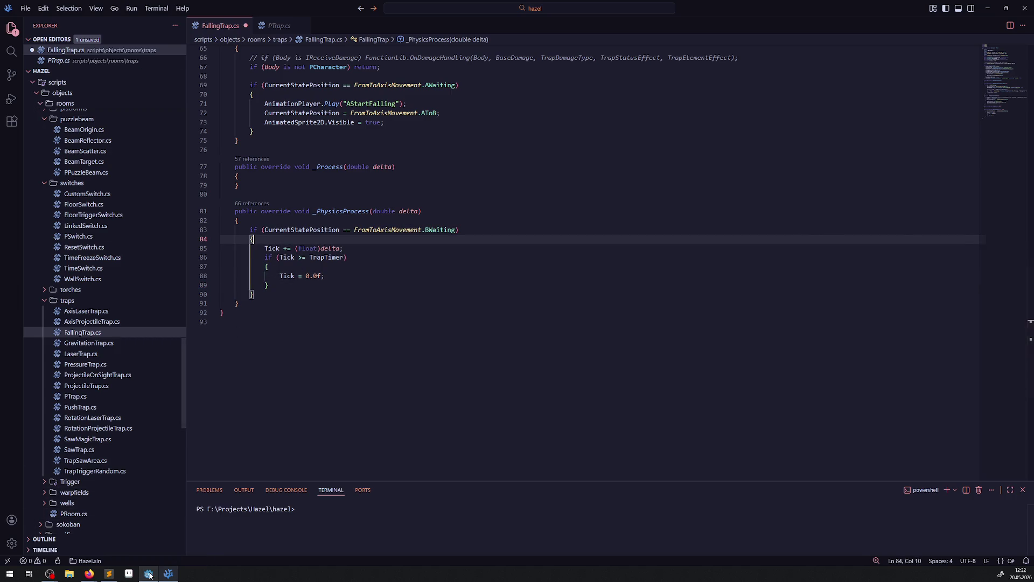
click(150, 574)
click(330, 350)
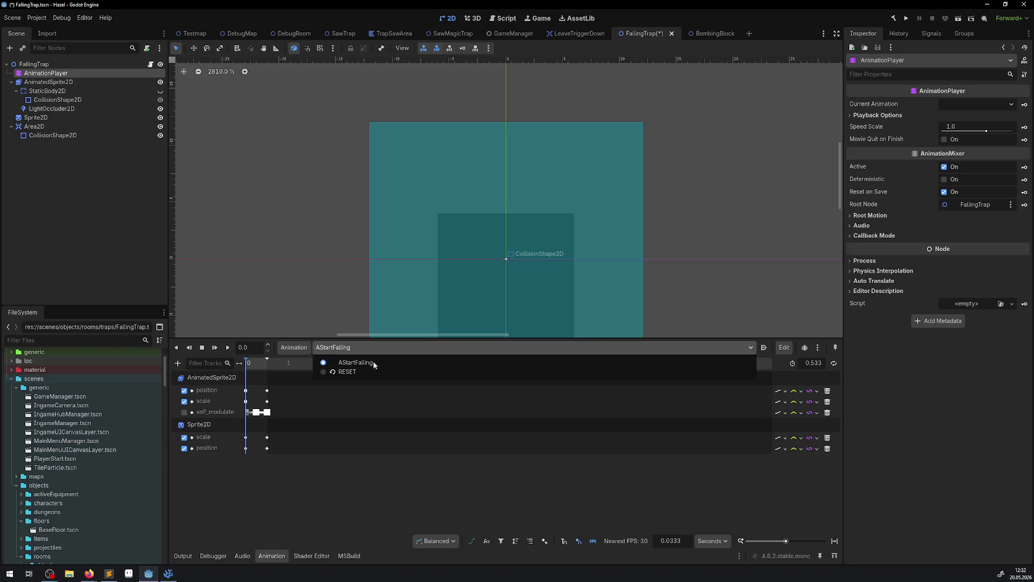
Duplicate AStartFalling in the animation library manager and start renaming AStartFalling (2)
click(291, 347)
click(294, 350)
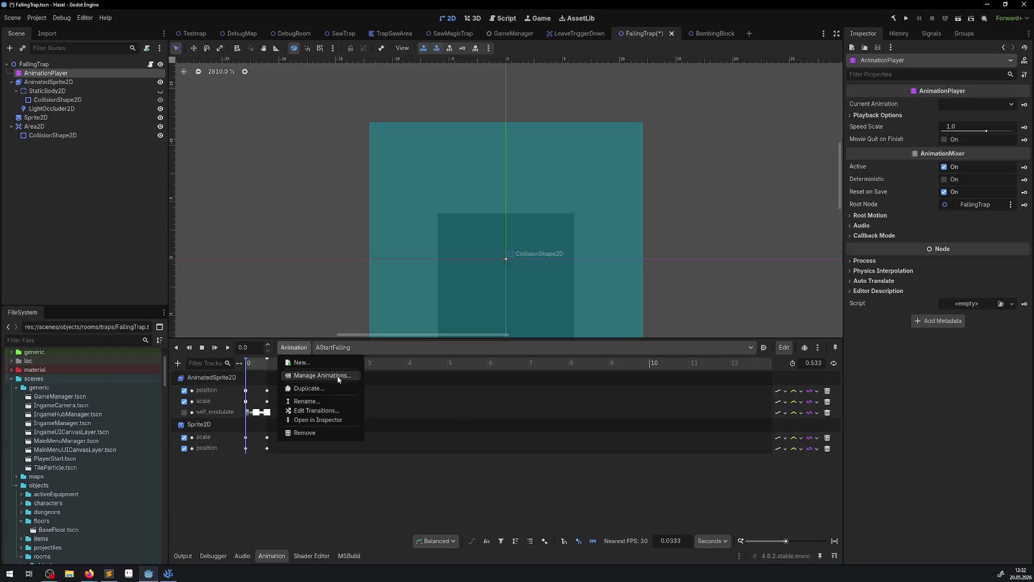
click(302, 375)
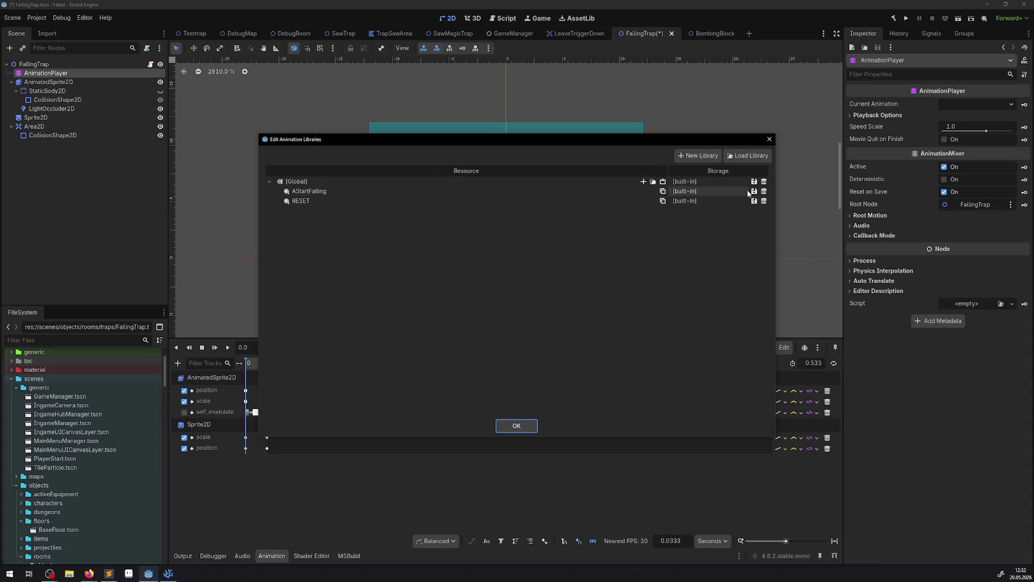
click(663, 193)
click(664, 192)
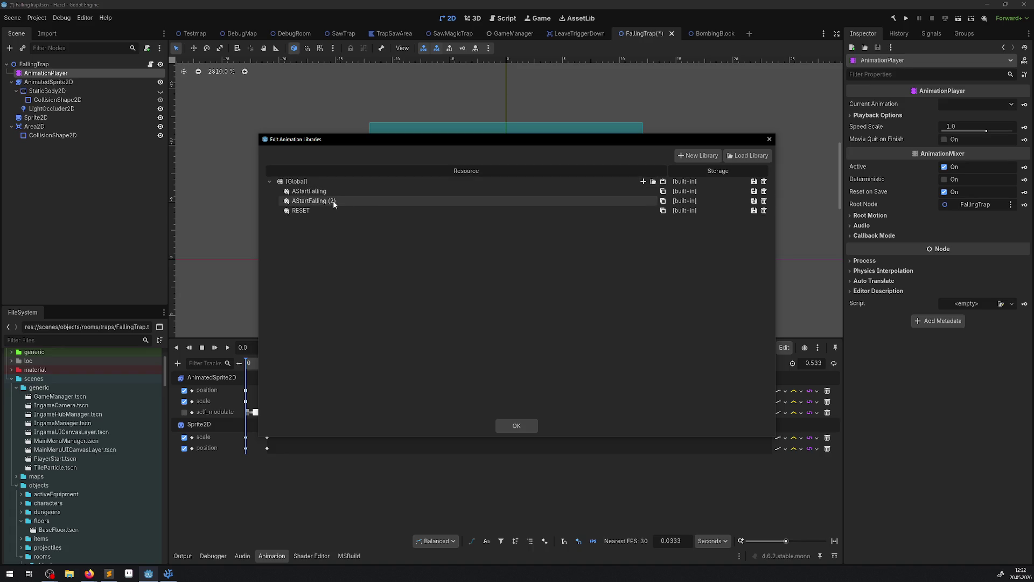
click(302, 201)
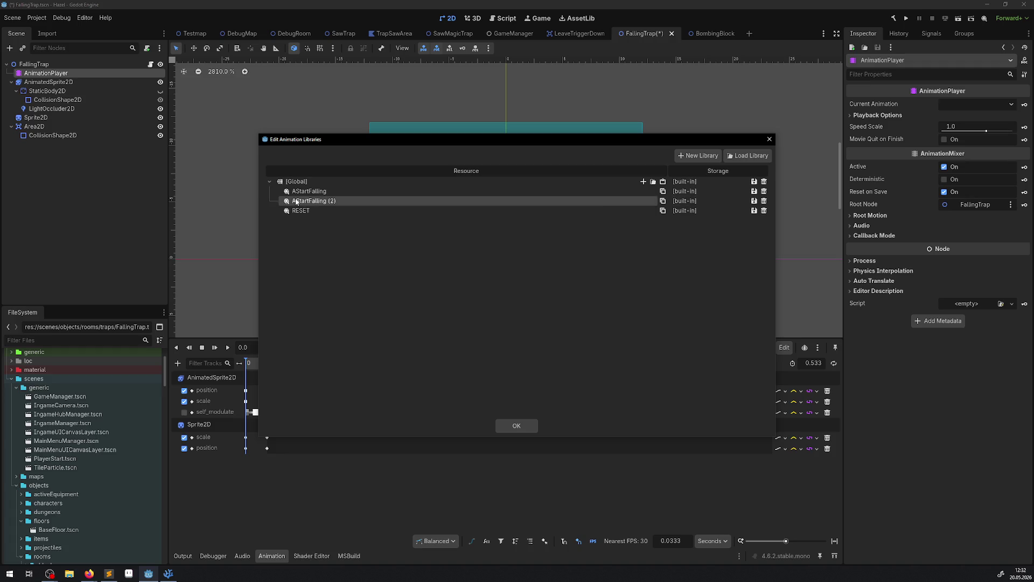
click(303, 201)
Insert the eyes emoji into the name via Emoji & Symbols, then close the picker
right_click(303, 201)
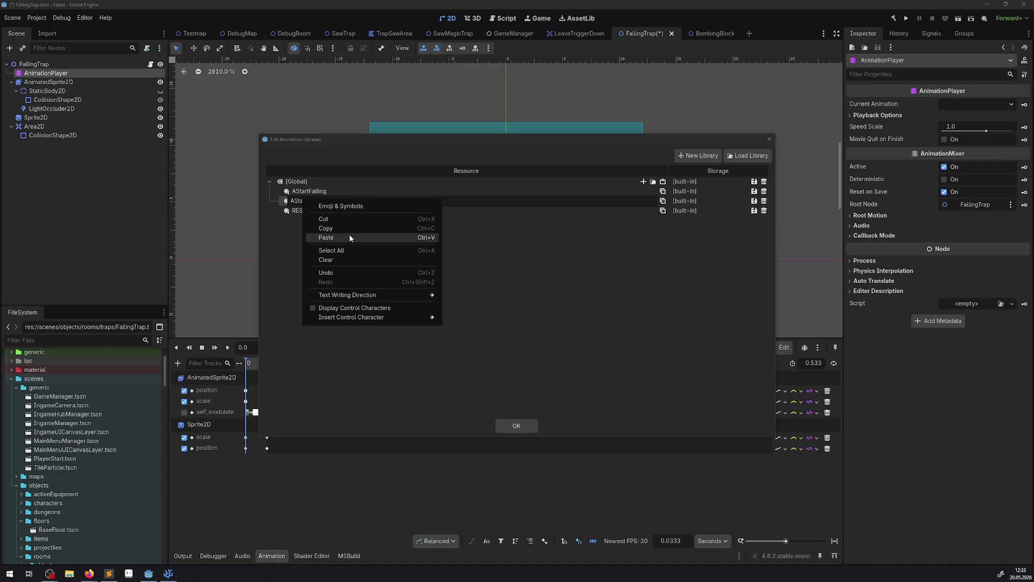
click(356, 207)
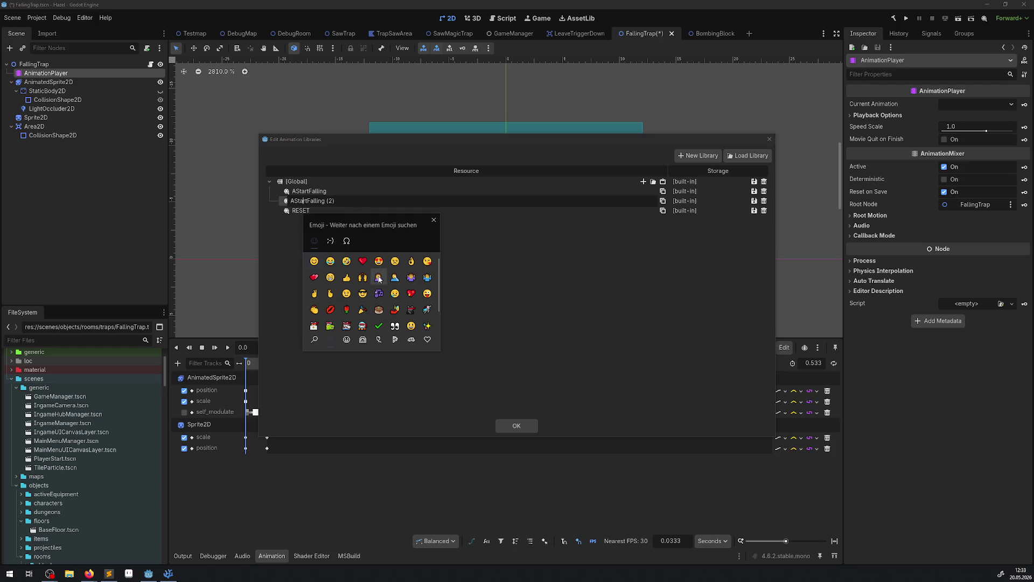
scroll(394, 291, down, 1)
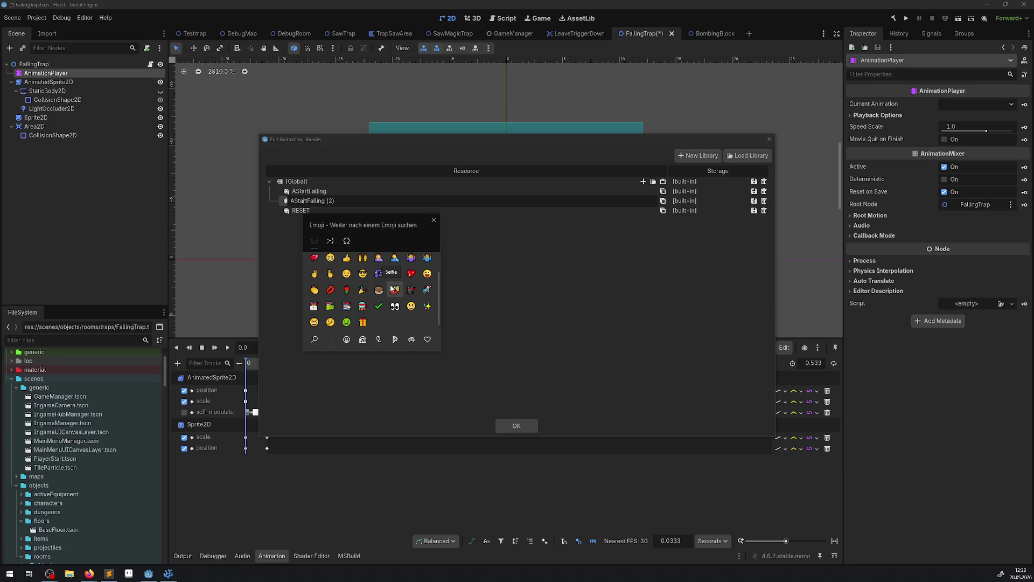
click(397, 306)
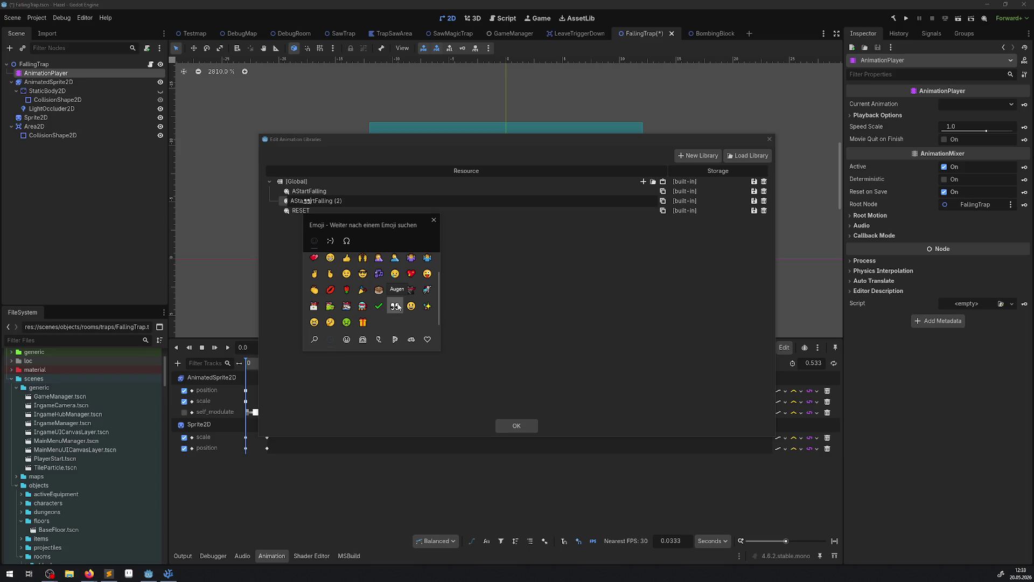
scroll(396, 305, up, 1)
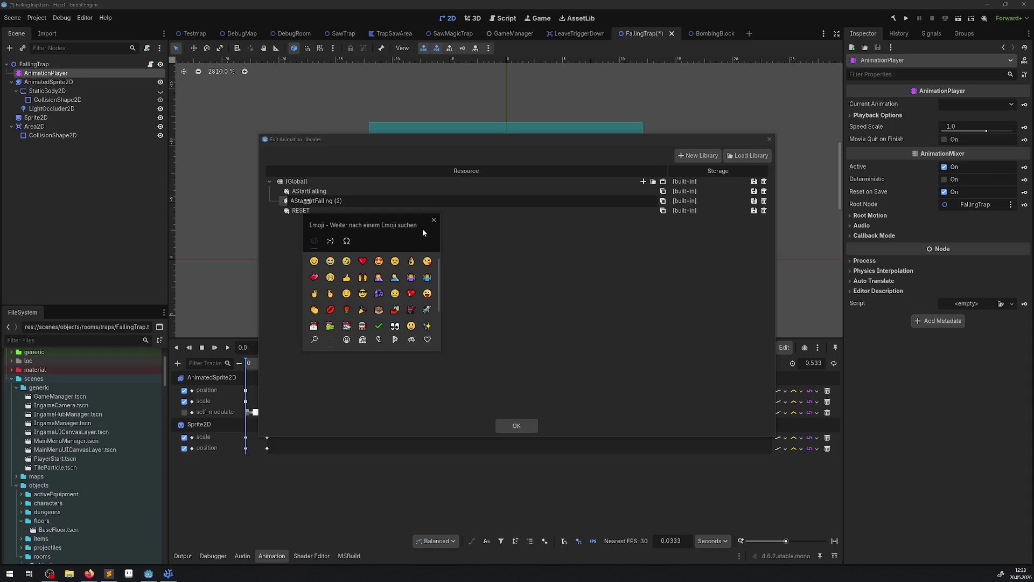
scroll(412, 280, down, 1)
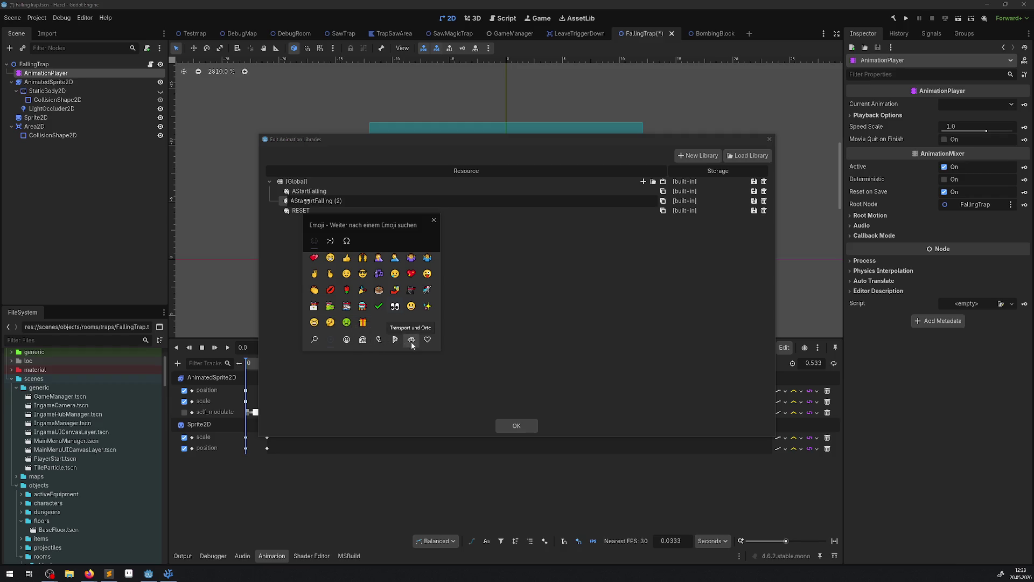
click(437, 221)
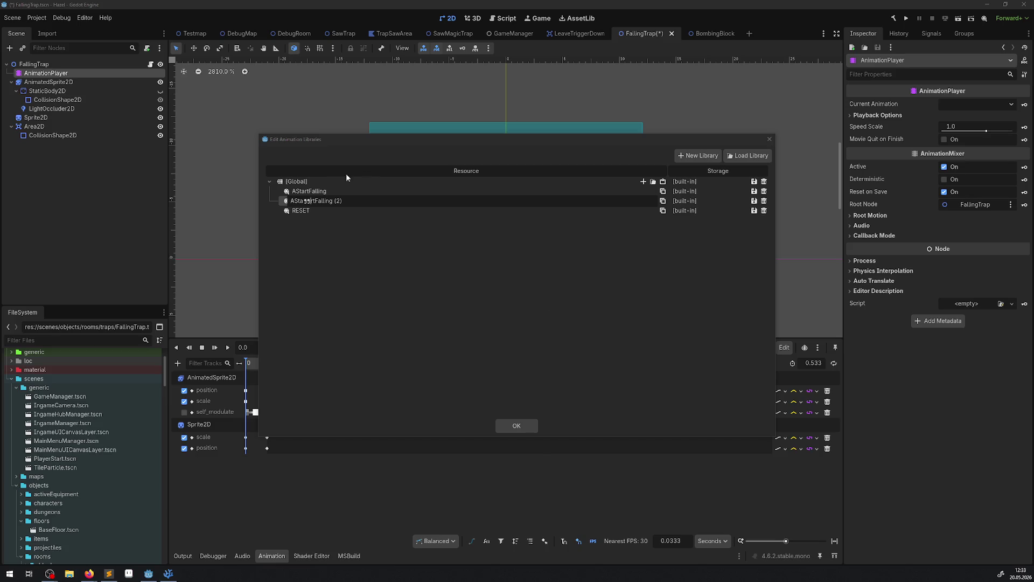
Replace the duplicate's name text with 'Return' so it reads AReturn
drag(344, 201, 295, 201)
text(Return)
key(Return)
key(alt+Tab)
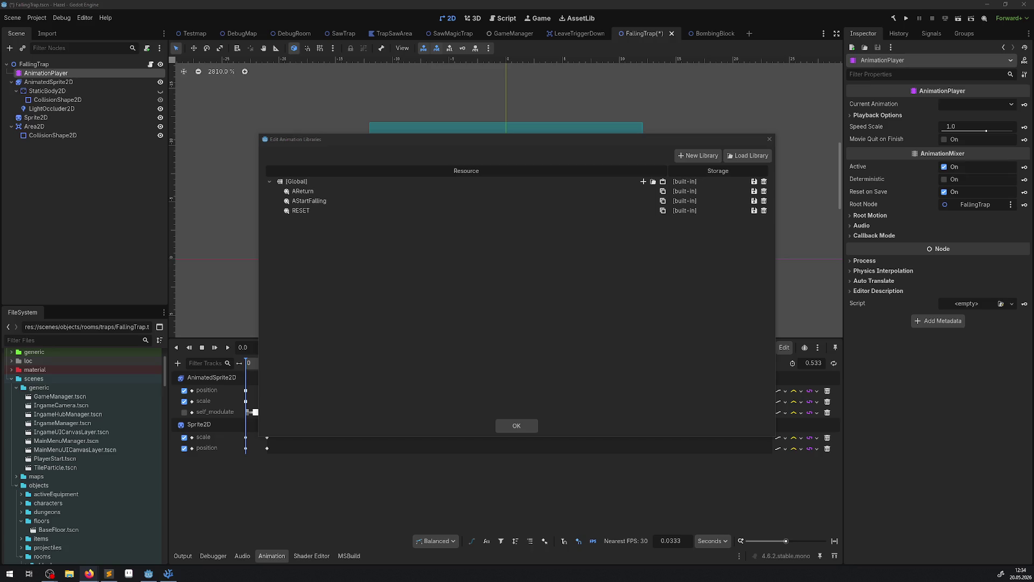
Keep the AReturn name and close the Edit Animation Libraries dialog
click(301, 191)
click(302, 191)
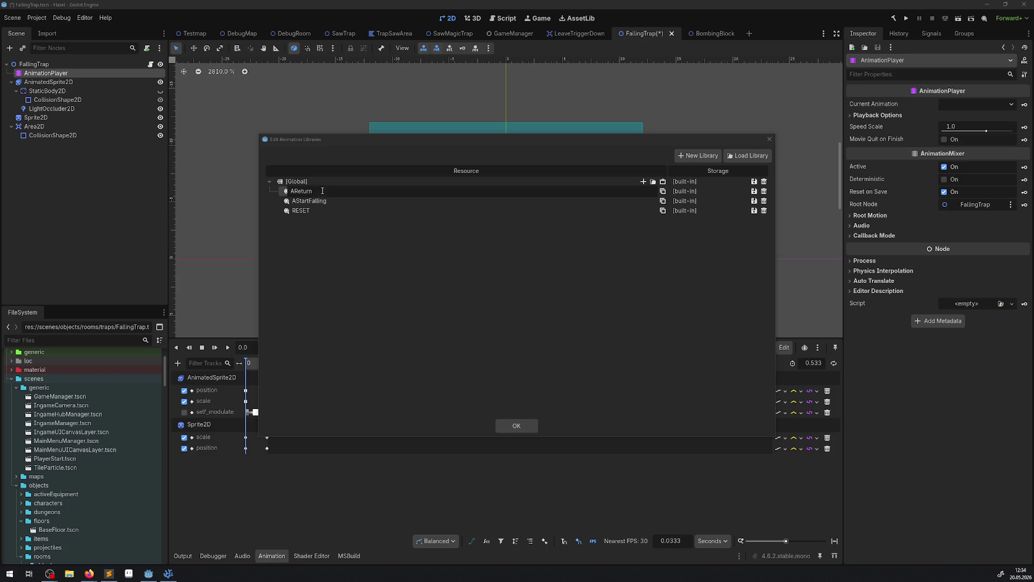
key(Return)
click(770, 139)
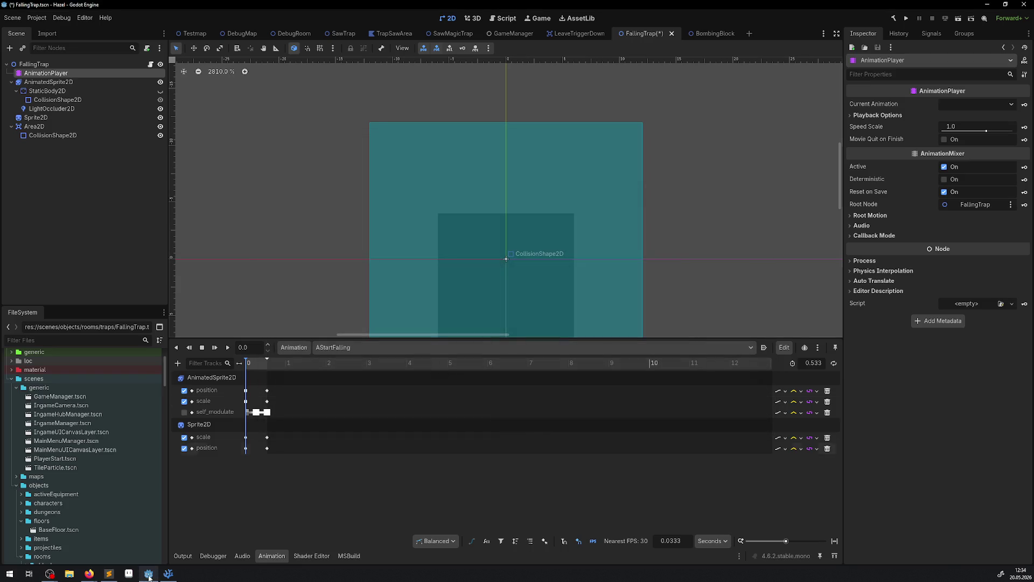
Copy the AnimationPlayer.Play and state-change lines from earlier in FallingTrap.cs
click(168, 573)
scroll(376, 278, up, 7)
scroll(378, 278, down, 5)
click(363, 356)
key(Return)
key(ctrl+v)
scroll(345, 325, up, 4)
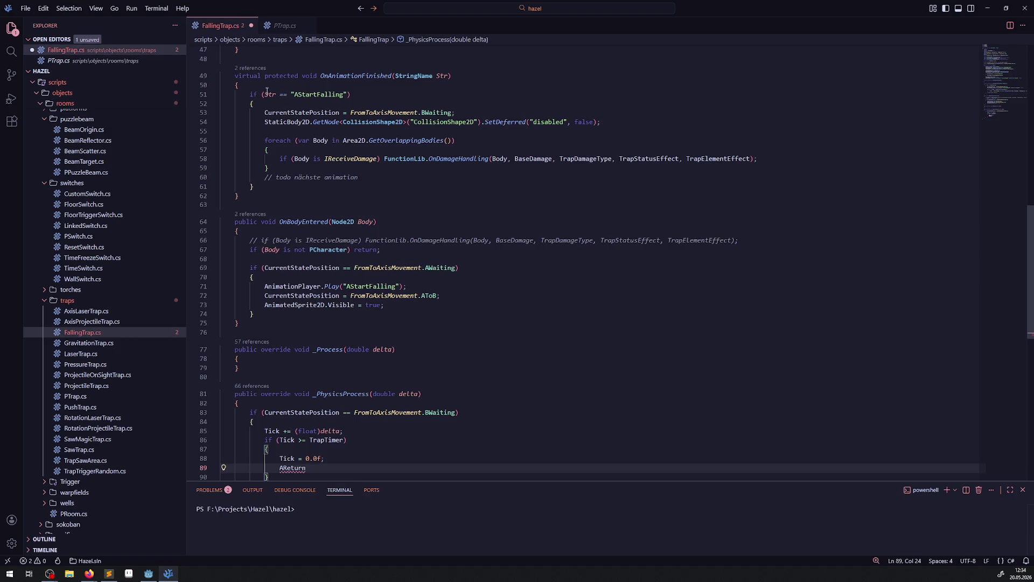
scroll(343, 133, up, 8)
scroll(348, 227, down, 10)
mouse_move(260, 226)
mouse_down()
mouse_move(401, 228)
mouse_move(469, 243)
mouse_move(470, 232)
mouse_up()
key(ctrl+c)
Paste them after Tick = 0.0f, change AStartFalling to AReturn, and save
click(332, 400)
key(Return)
key(ctrl+v)
key(Down)
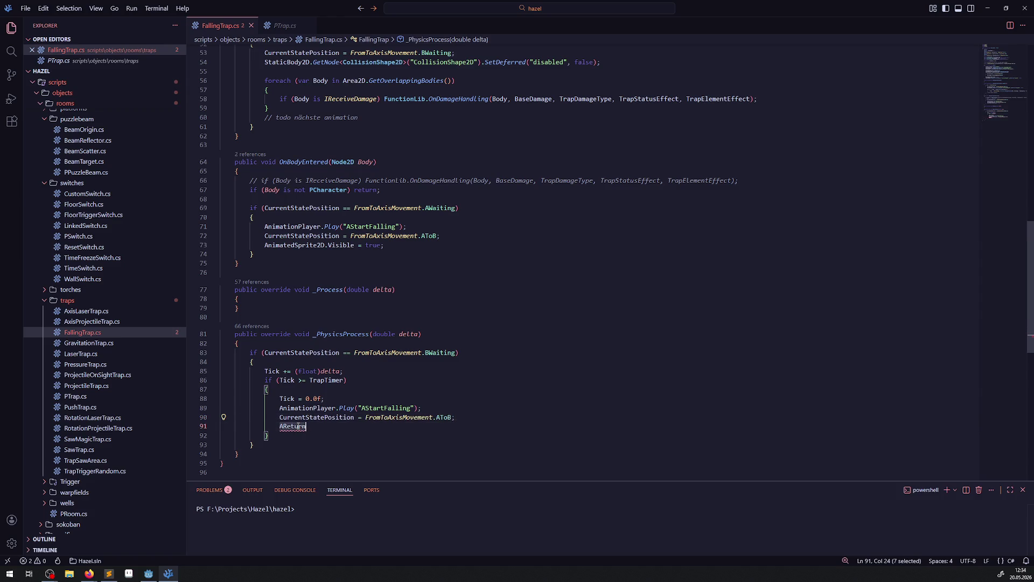
key(BackSpace)
key(BackSpace)
key(BackSpace)
double_click(391, 408)
text(AReturn)
key(ctrl+s)
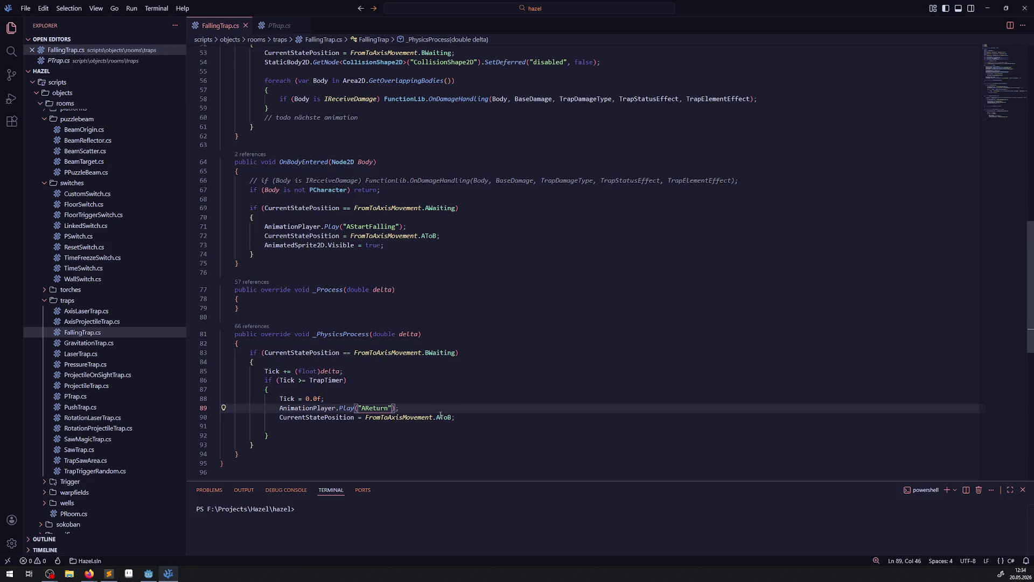
Change the state AToB to BToA, save, and remove the leftover empty line
double_click(443, 417)
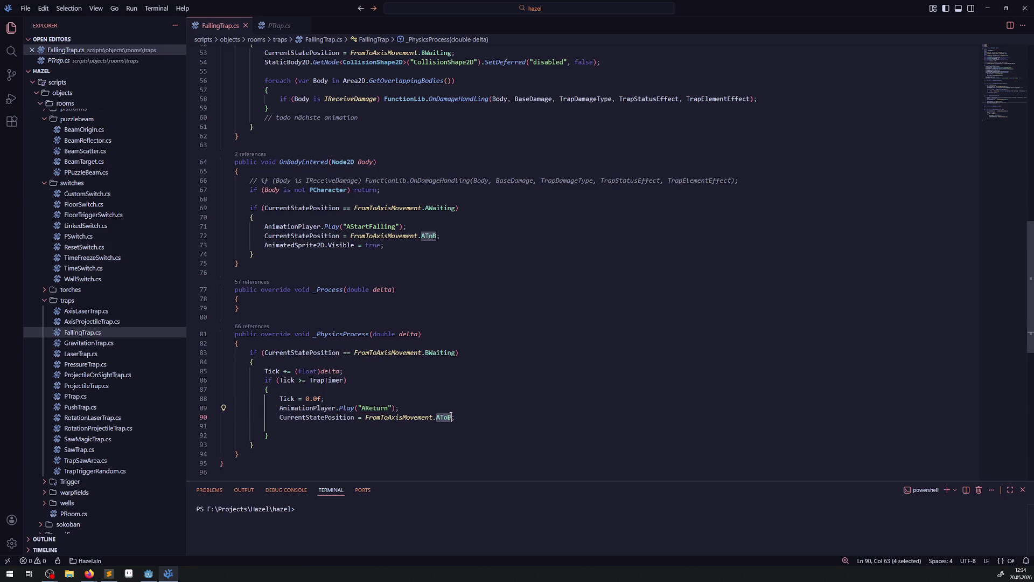
text(BToA)
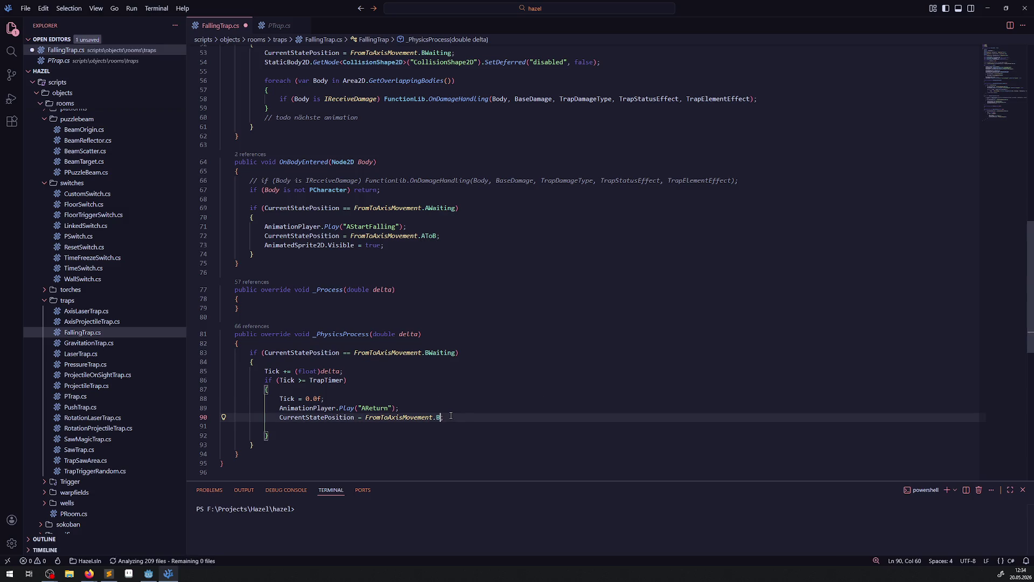
key(ctrl+s)
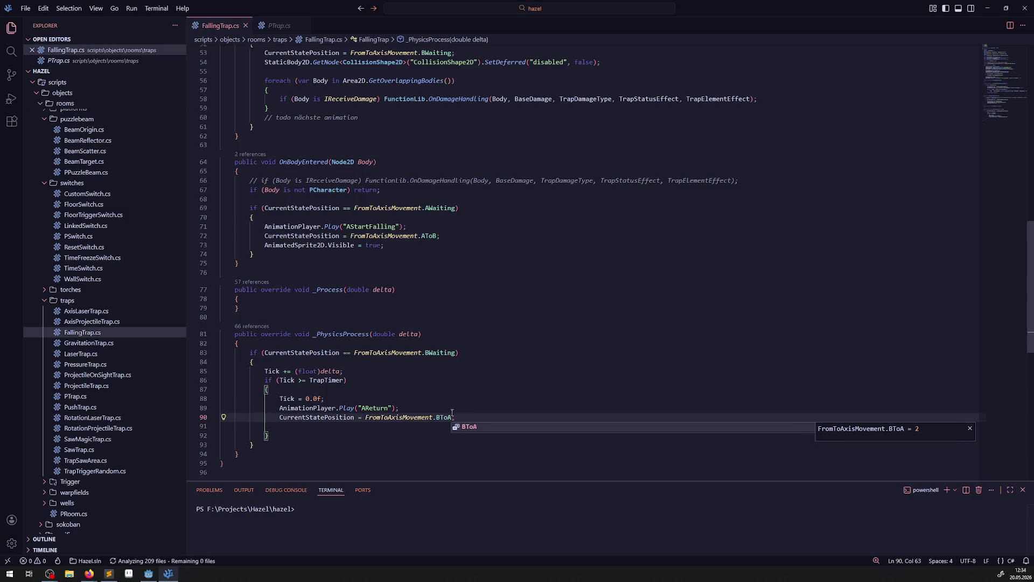
click(454, 381)
click(377, 426)
key(BackSpace)
scroll(281, 142, up, 3)
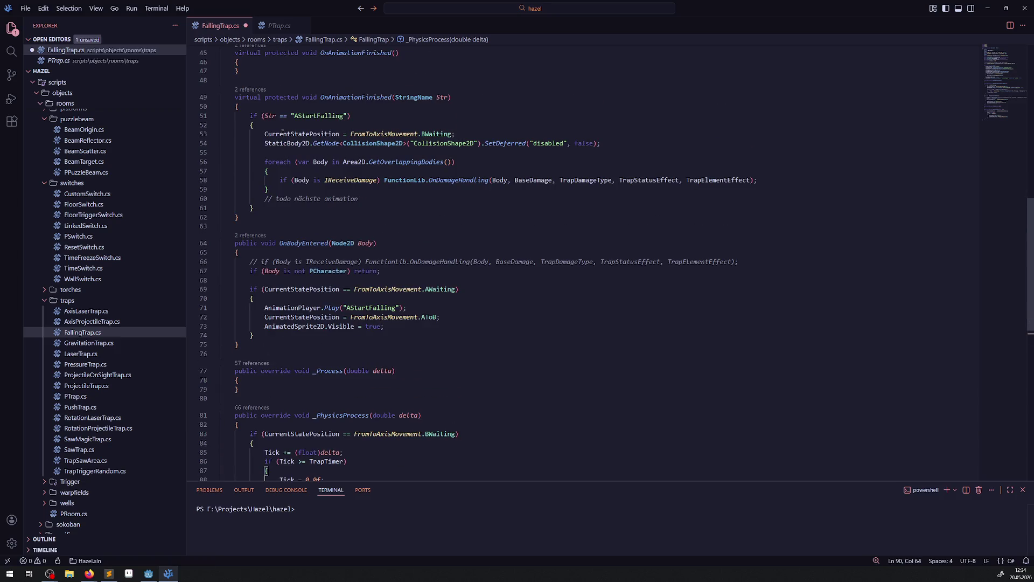
Add a braced else-if branch after the if block, reusing the AStartFalling condition
drag(264, 126, 246, 116)
click(263, 203)
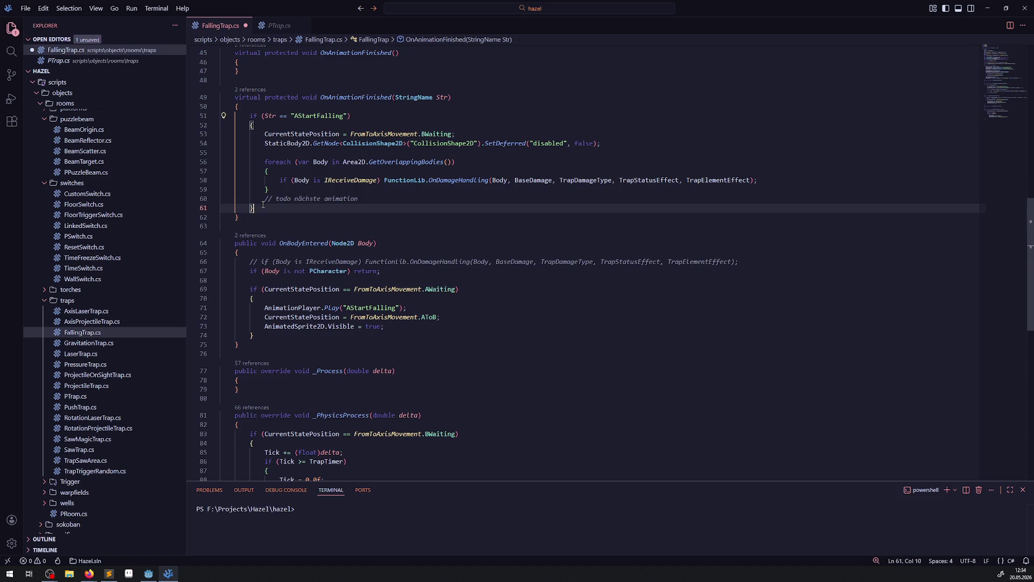
key(Return)
text(else)
key(ctrl+v)
key(Return)
text({)
key(Return)
key(Down)
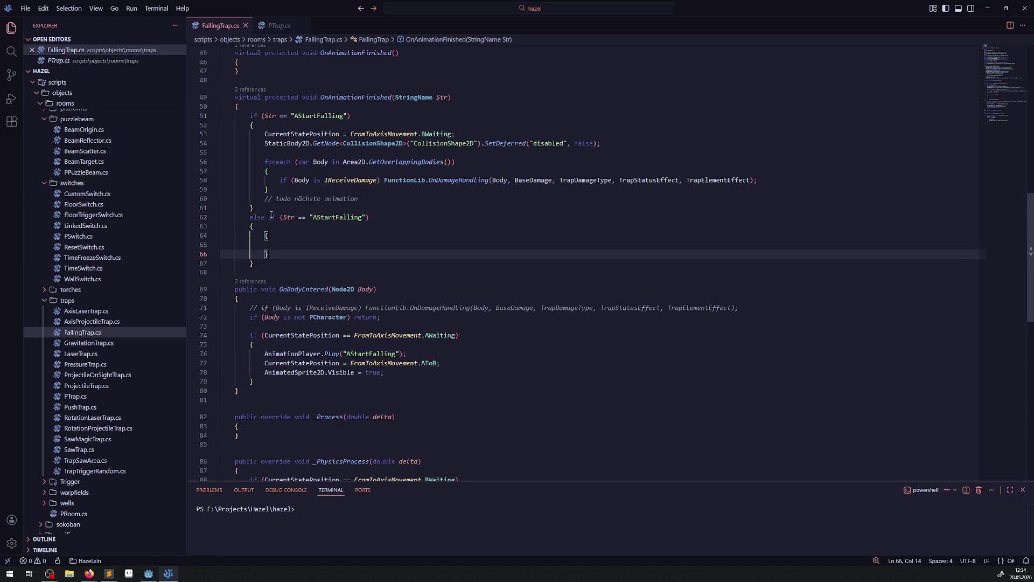
key(Down)
key(Return)
text(})
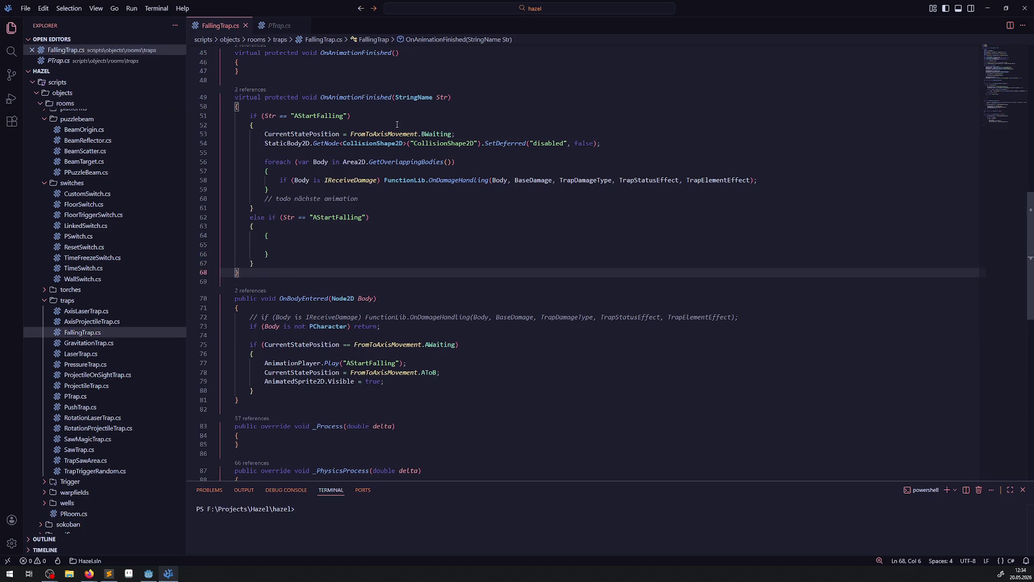
Set CurrentStatePosition to FromToAxisMovement.AWaiting inside the new else-if branch
drag(263, 134, 509, 132)
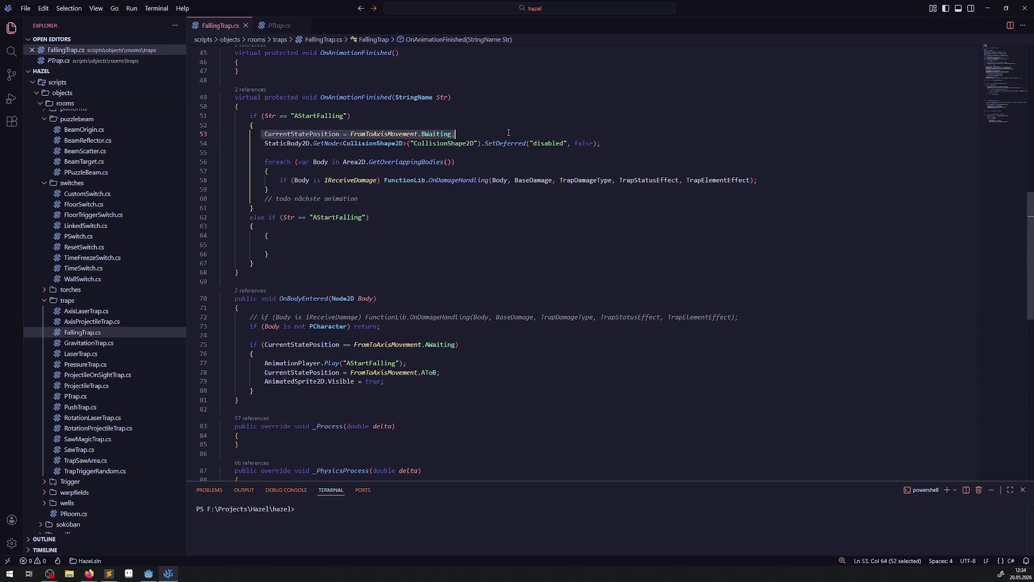
key(ctrl+c)
click(273, 248)
key(ctrl+v)
drag(436, 245, 440, 245)
text(A)
click(514, 243)
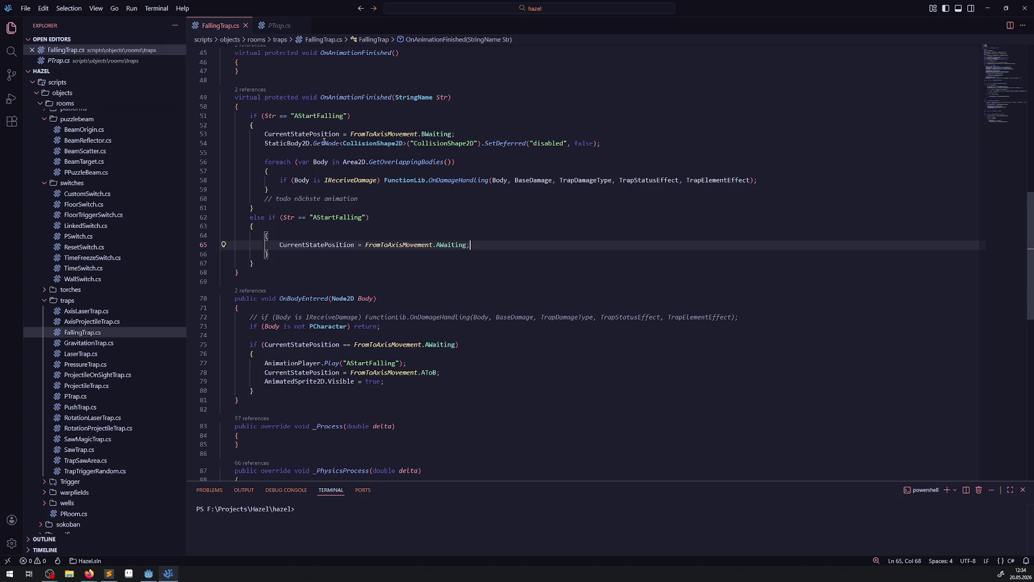
drag(264, 143, 622, 147)
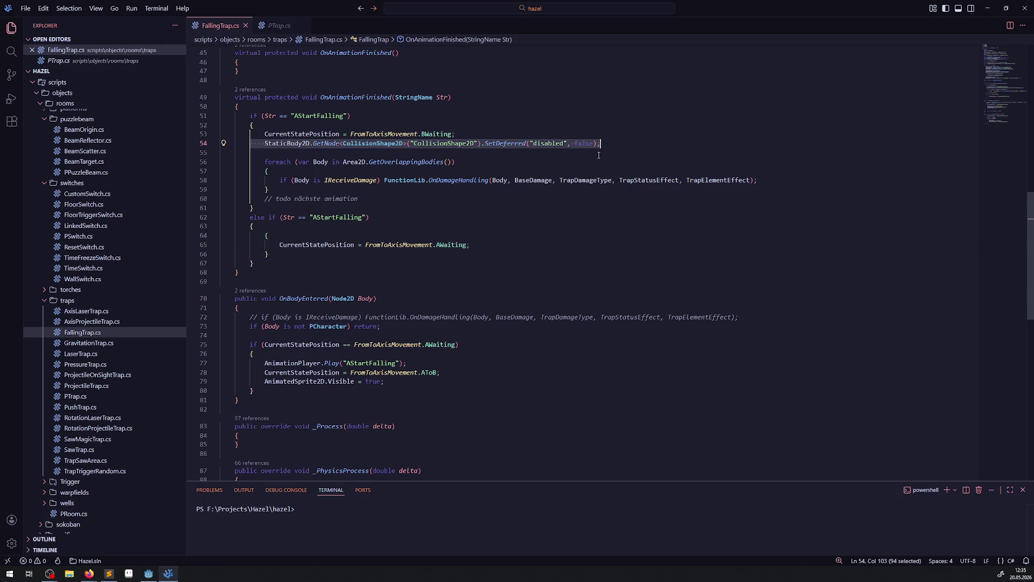
Add the collision statement below the BToA line with true instead of false, and save
scroll(410, 281, down, 5)
click(483, 378)
key(Return)
key(ctrl+v)
double_click(598, 380)
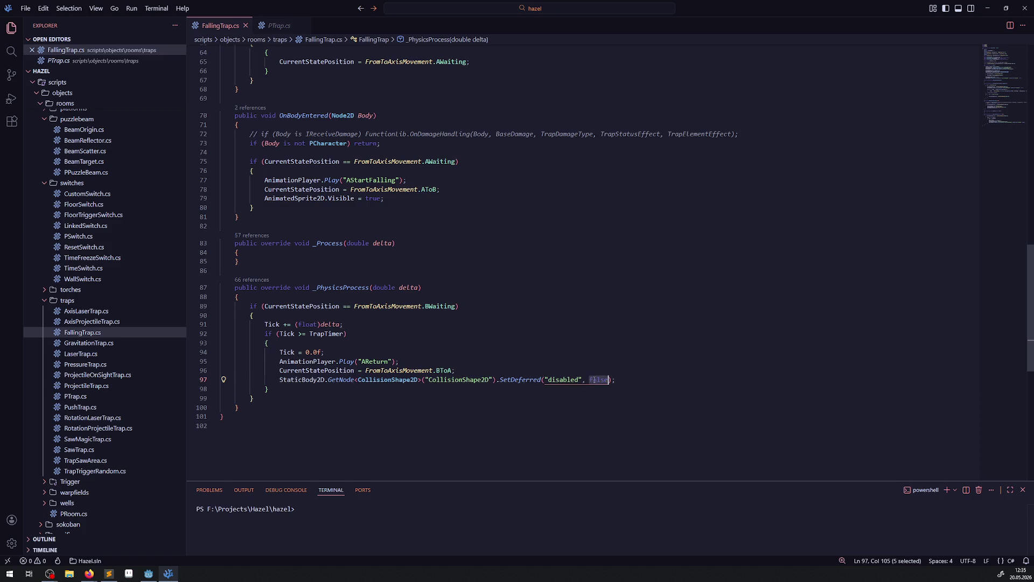
text(tru)
key(ctrl+s)
key(Escape)
key(Up)
key(Up)
key(Up)
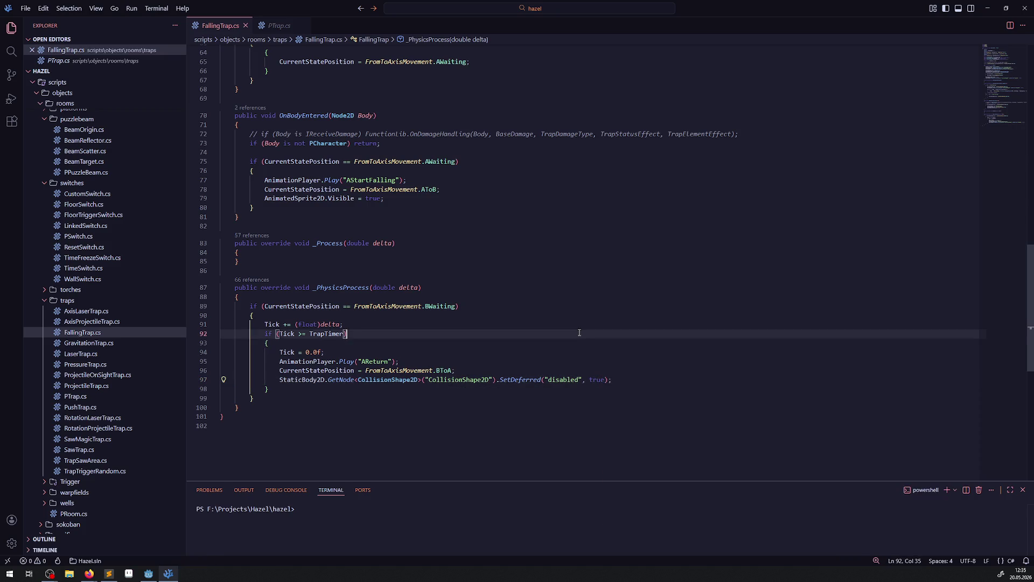
Copy the sprite visibility-off statement into the else-if branch
scroll(447, 398, up, 3)
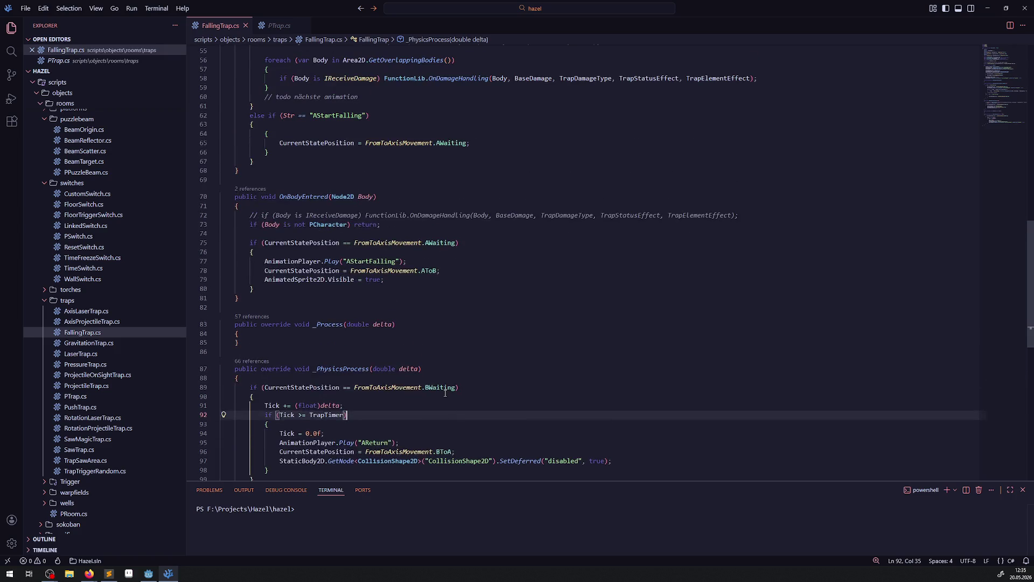
scroll(445, 393, up, 2)
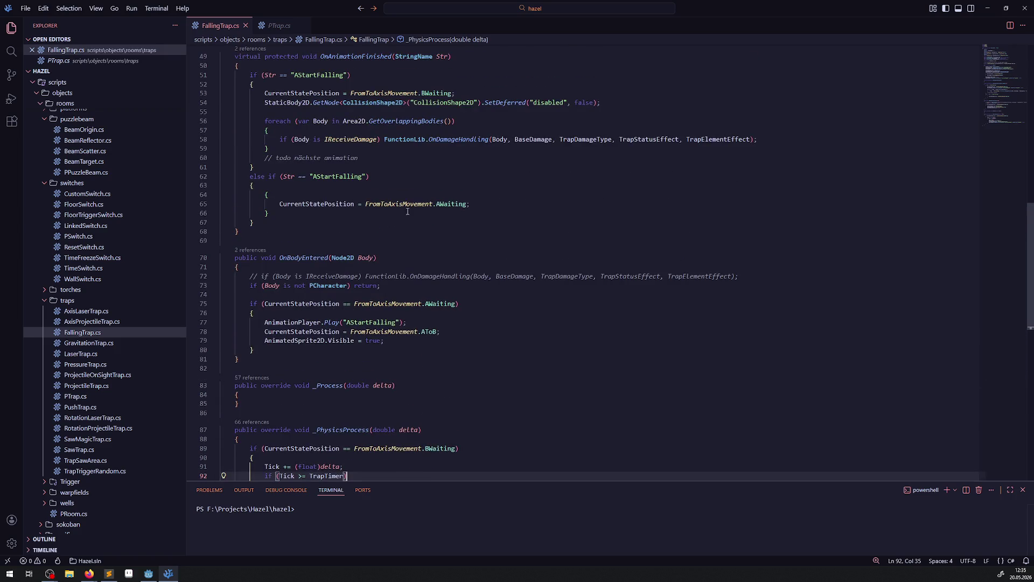
scroll(416, 276, up, 10)
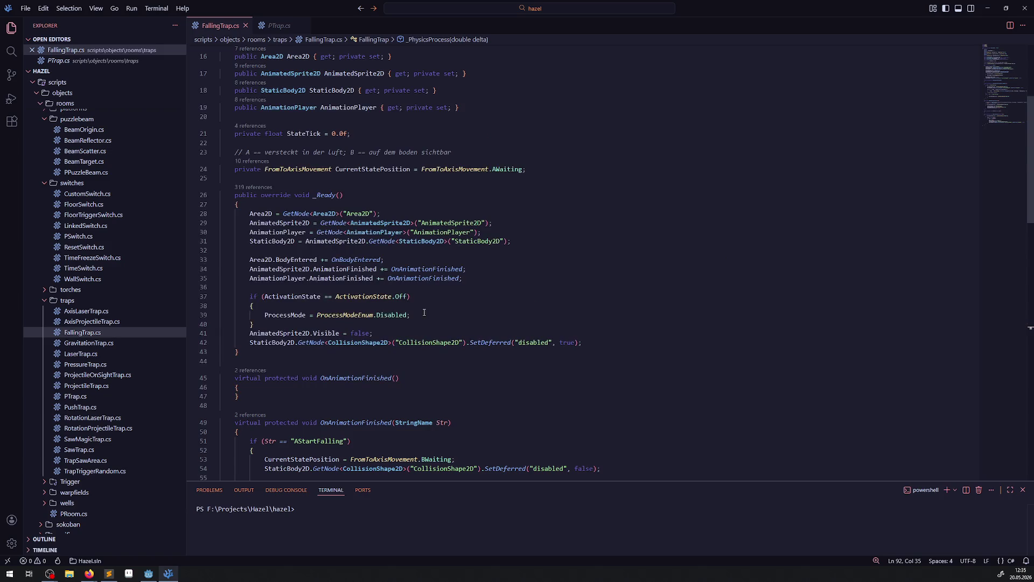
scroll(425, 314, down, 4)
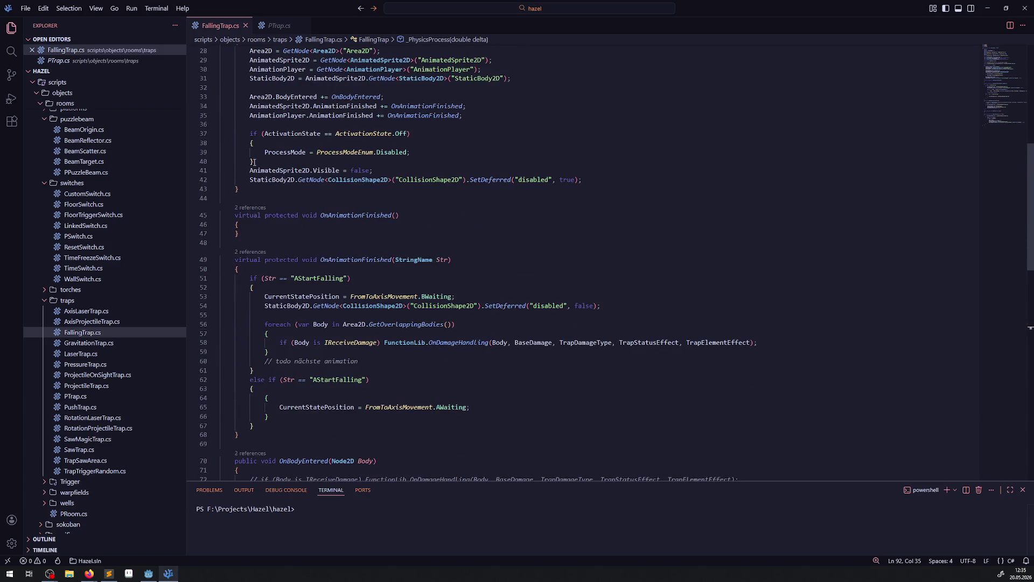
drag(242, 171, 373, 170)
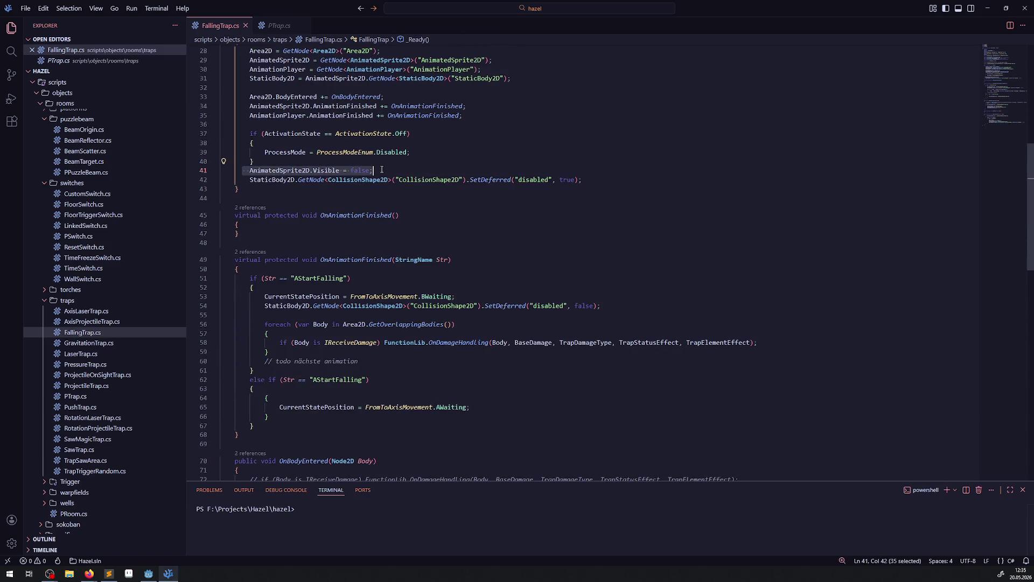
click(311, 396)
key(Return)
key(ctrl+v)
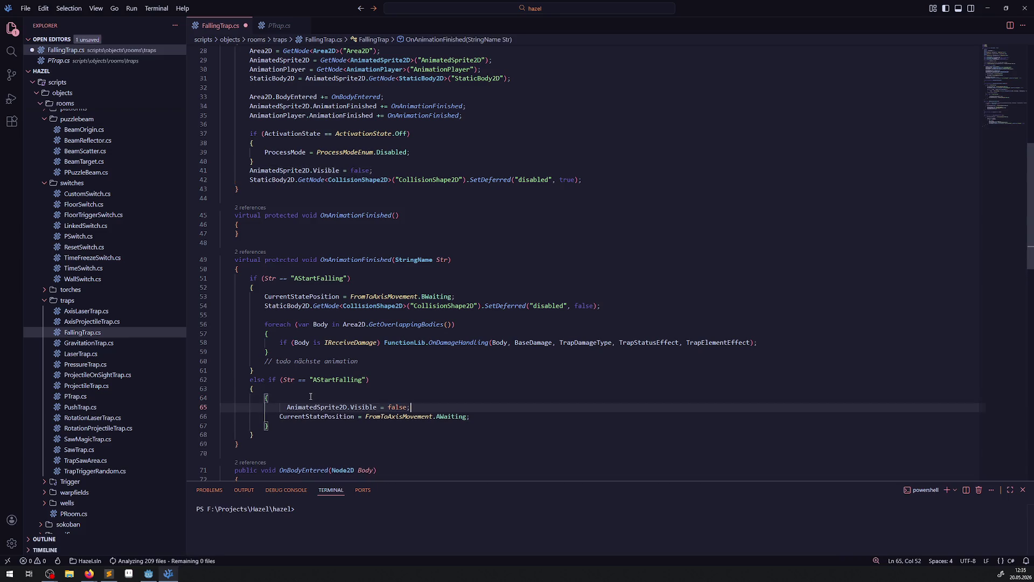
Remove the redundant braces and empty lines from the else-if block and save
click(280, 394)
key(BackSpace)
click(270, 427)
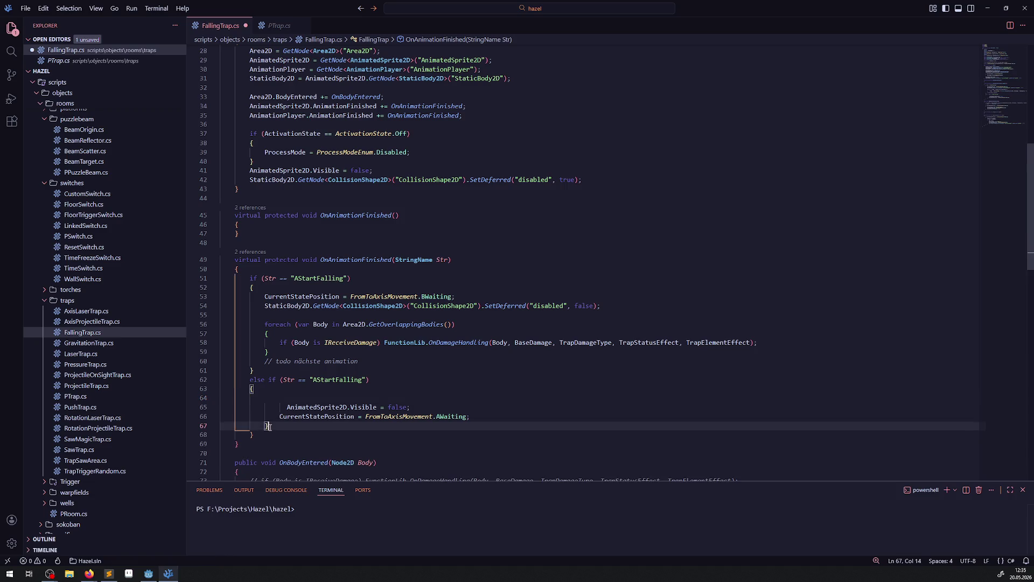
key(BackSpace)
key(ctrl+s)
click(277, 391)
click(277, 398)
key(BackSpace)
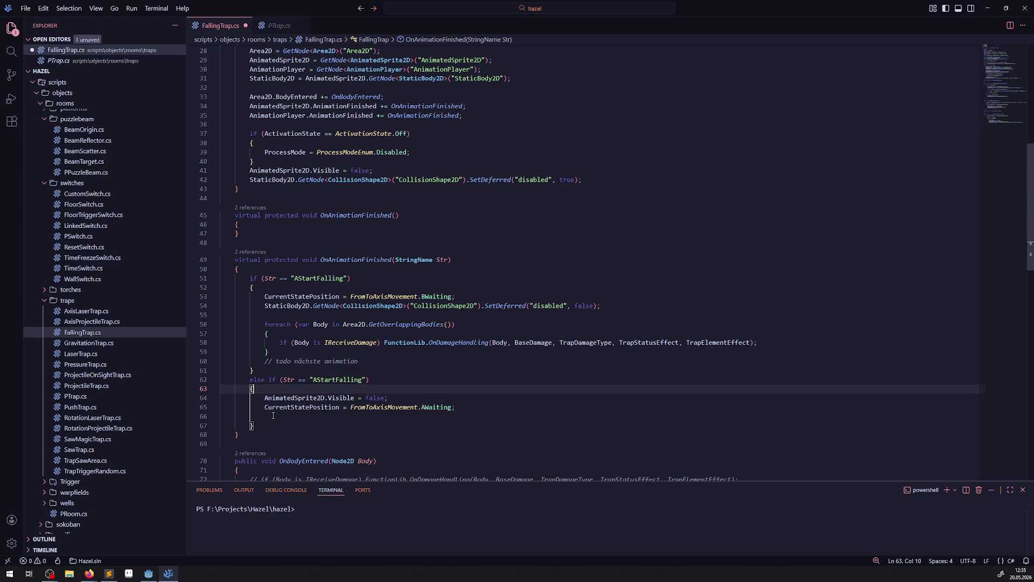
click(274, 415)
key(BackSpace)
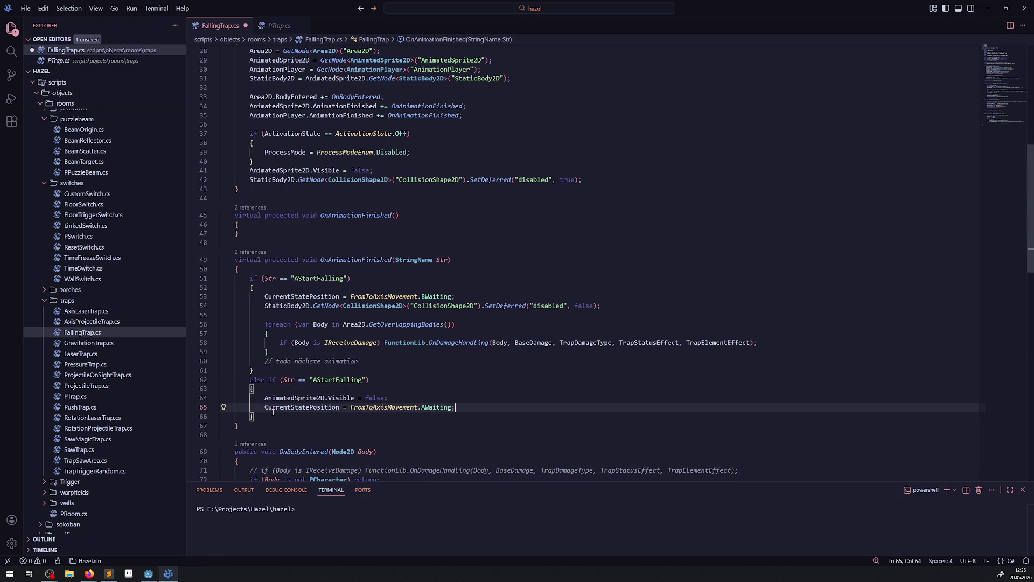
mouse_move(273, 408)
click(407, 380)
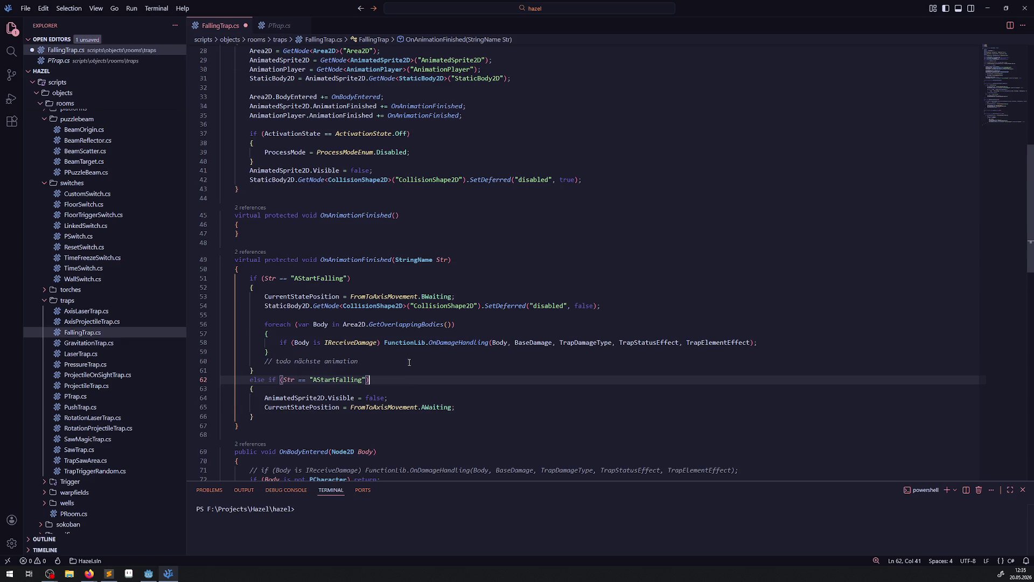
Duplicate the StaticBody2D collision-shape disabling line in the timer block
scroll(408, 367, up, 8)
scroll(409, 359, down, 2)
scroll(410, 359, down, 6)
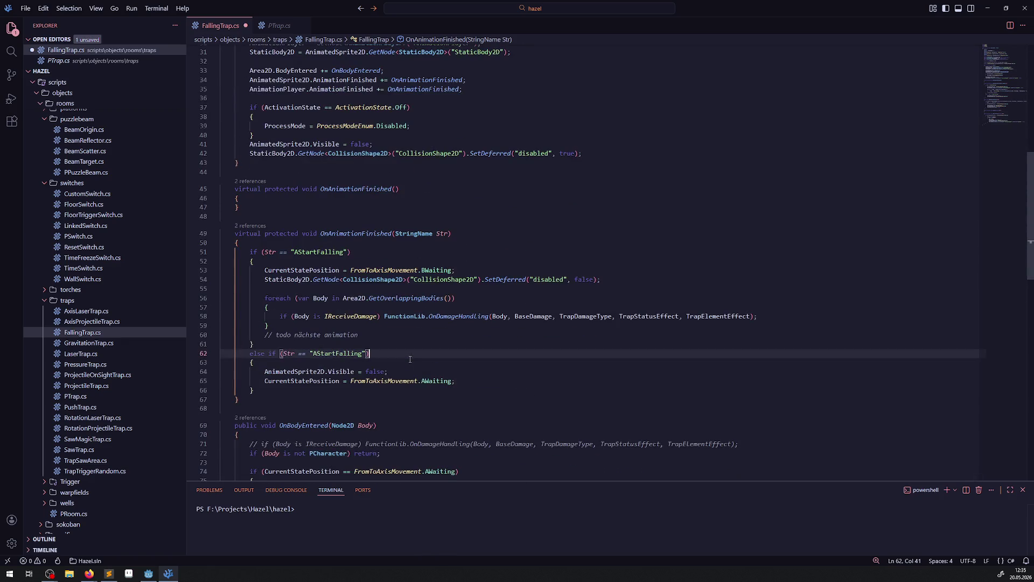
scroll(410, 358, down, 7)
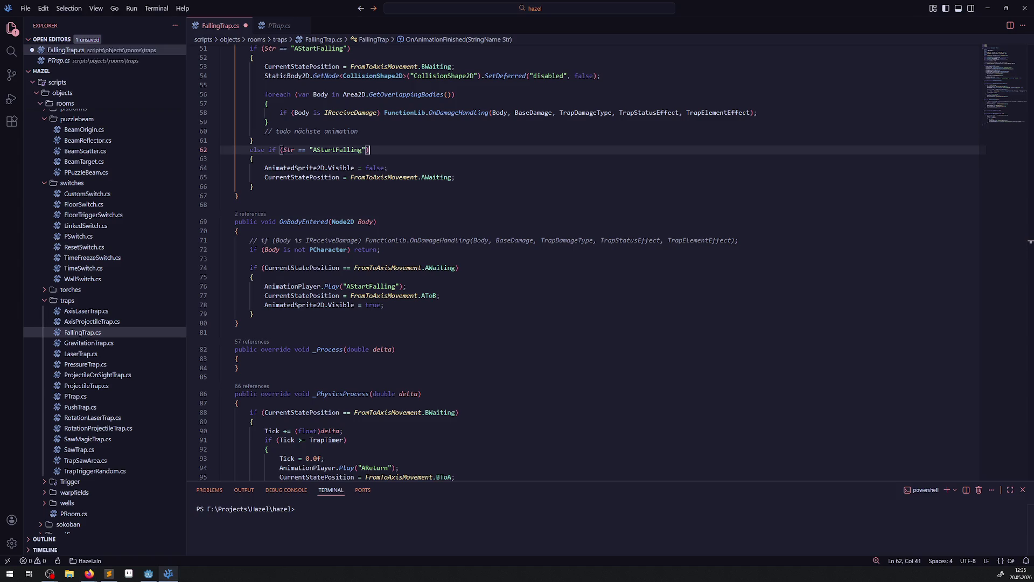
key(alt+Tab)
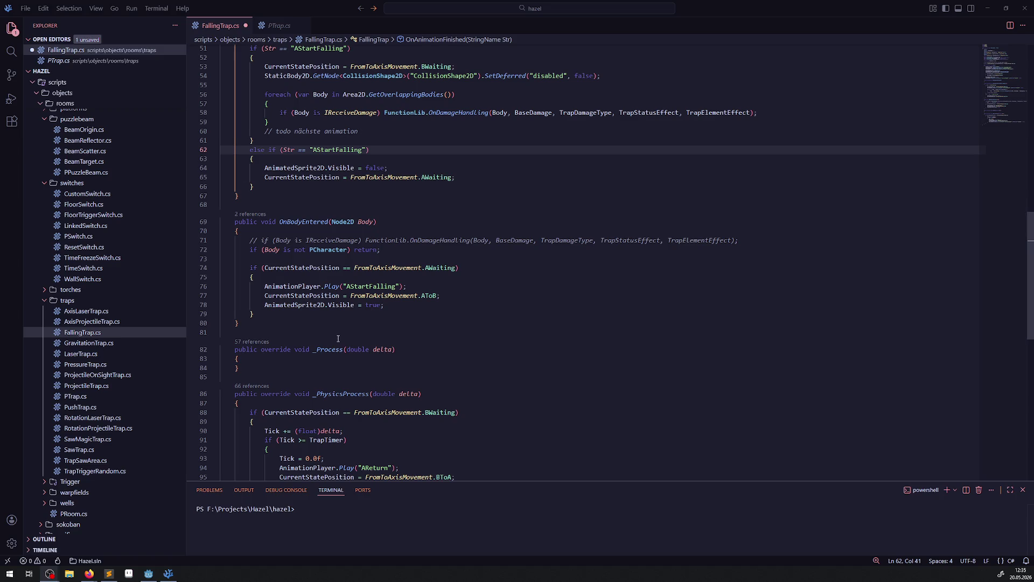
scroll(350, 296, down, 3)
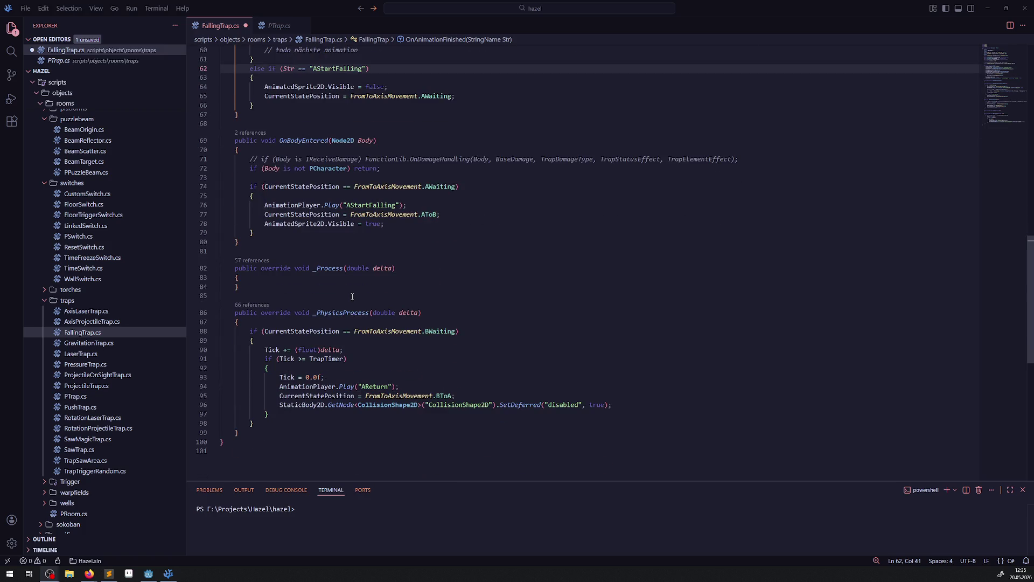
scroll(353, 296, up, 4)
double_click(284, 242)
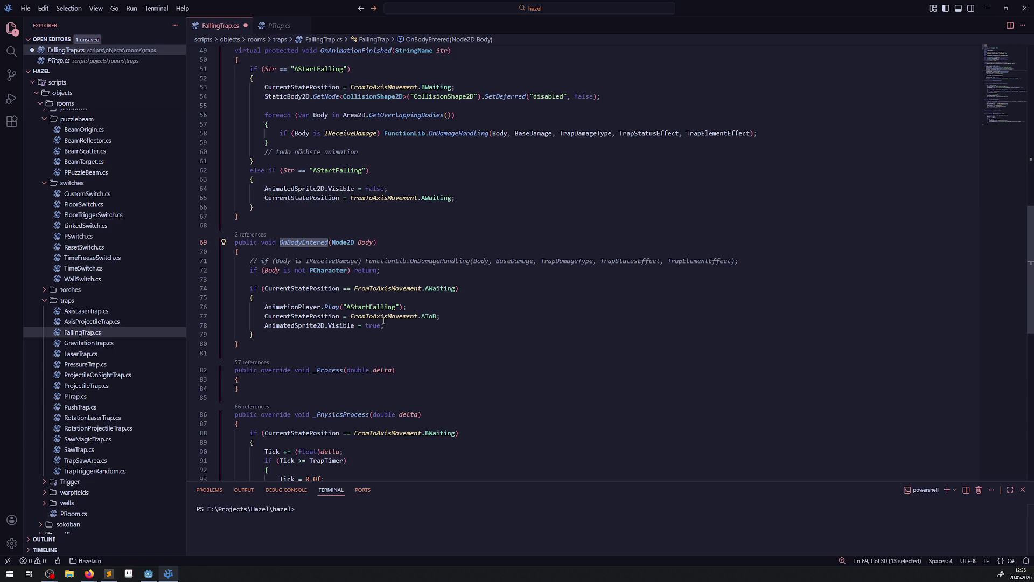
scroll(402, 371, up, 4)
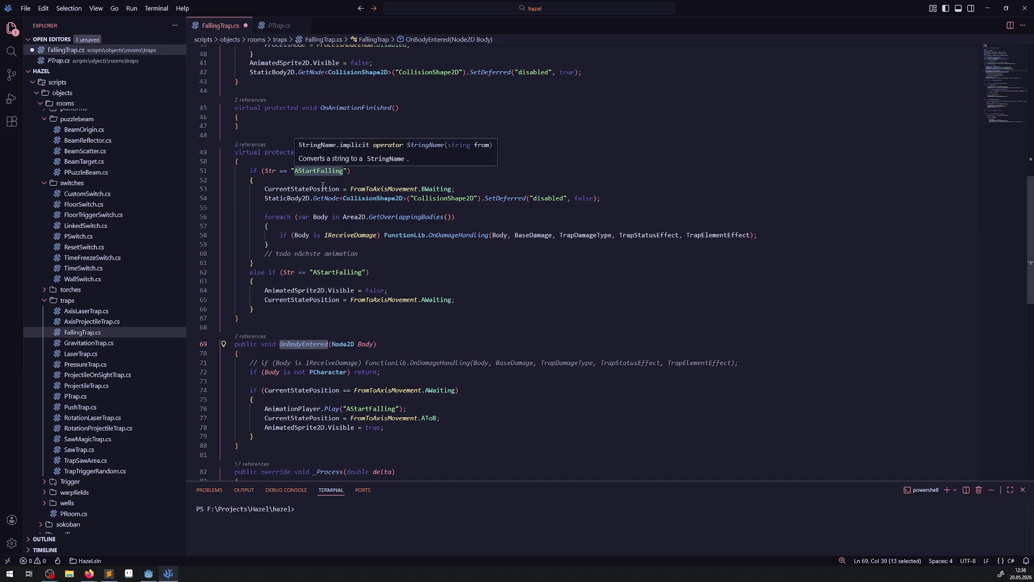
scroll(341, 292, up, 4)
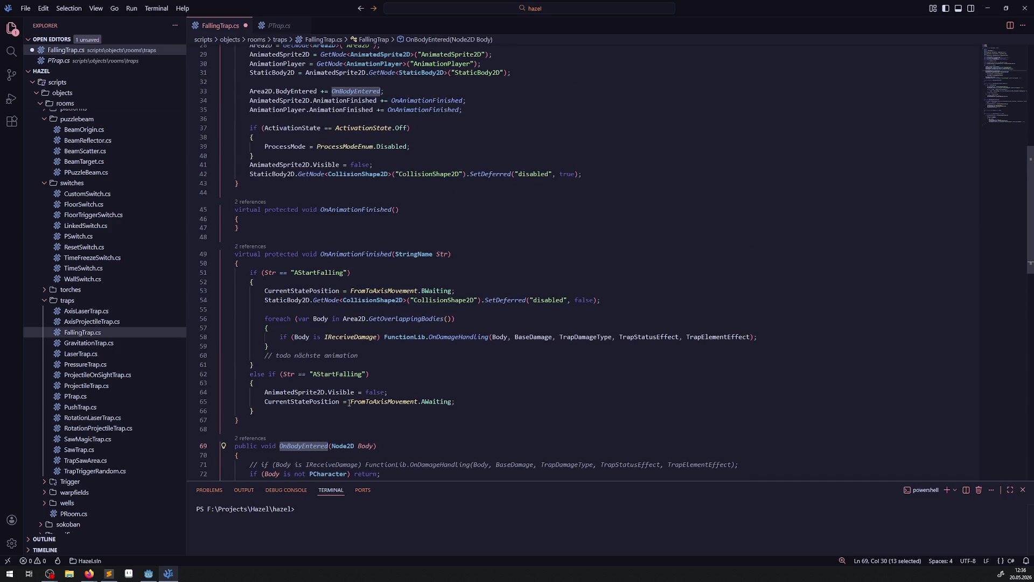
scroll(355, 320, down, 7)
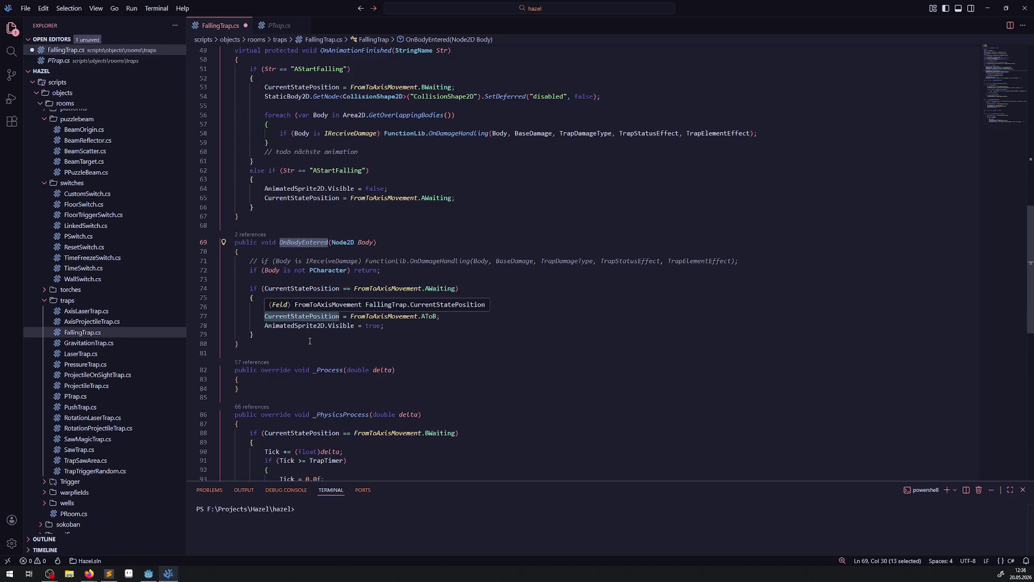
scroll(322, 331, down, 4)
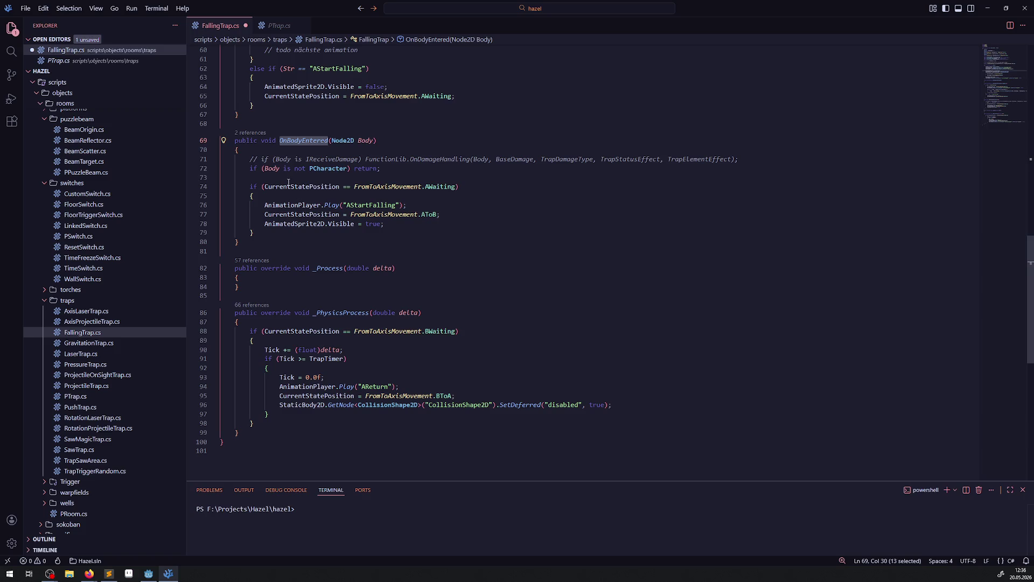
click(642, 405)
key(shift+alt+Down)
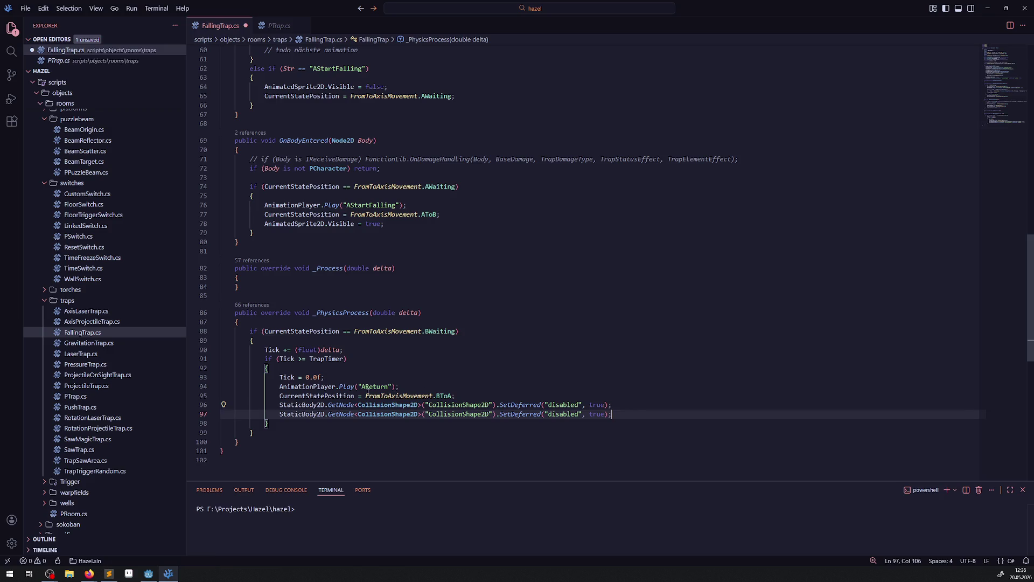
Change the duplicated line to disable Area2D's CollisionShape2D, and save
double_click(301, 413)
text(Area)
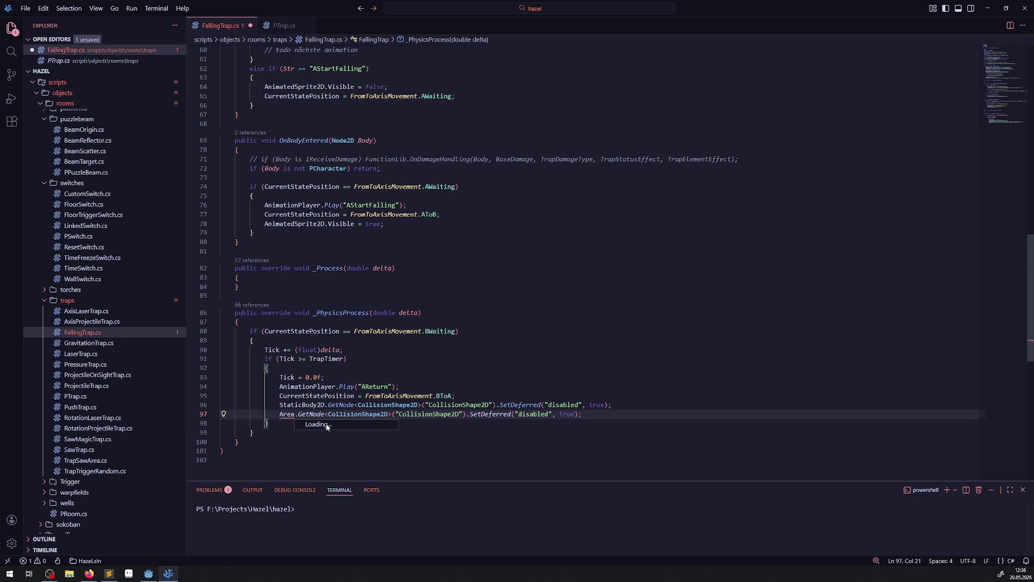
text(2D)
key(ctrl+s)
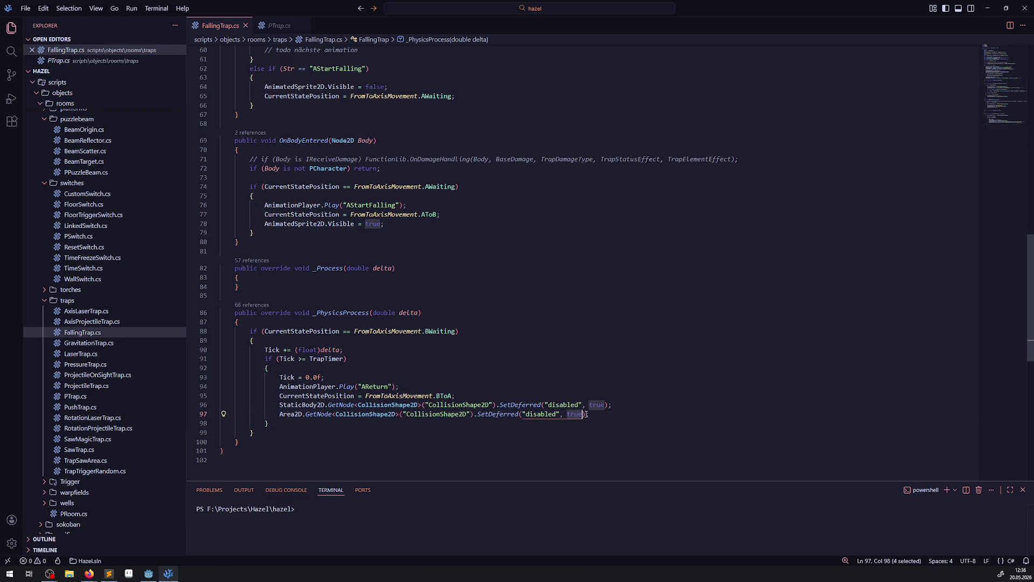
Add the Area2D collision statement with false to the AWaiting branch, and save
drag(631, 414, 279, 417)
key(ctrl+c)
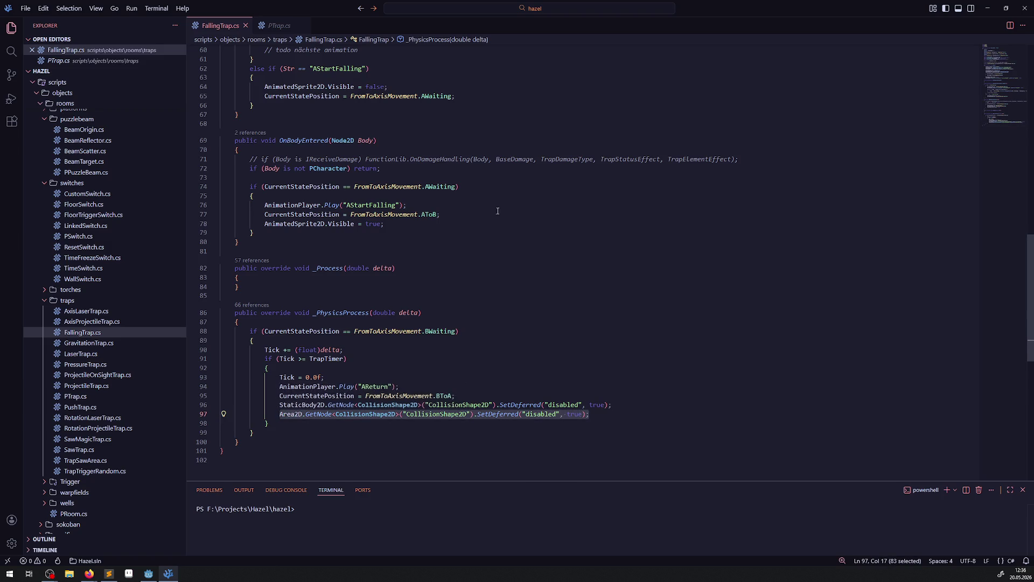
scroll(472, 159, up, 2)
click(472, 159)
key(Return)
key(ctrl+v)
double_click(558, 166)
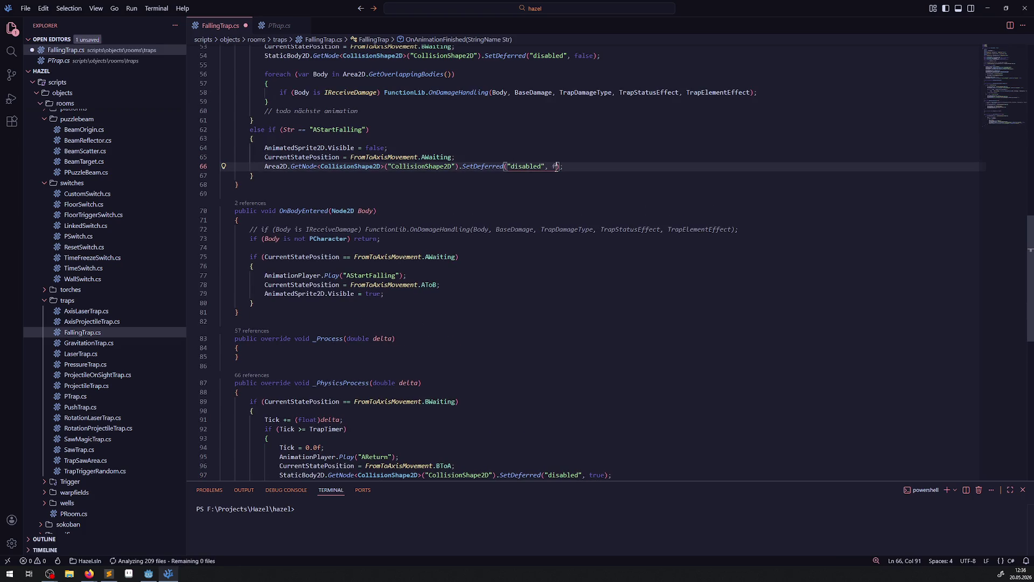
text(false)
key(ctrl+s)
key(Escape)
key(Up)
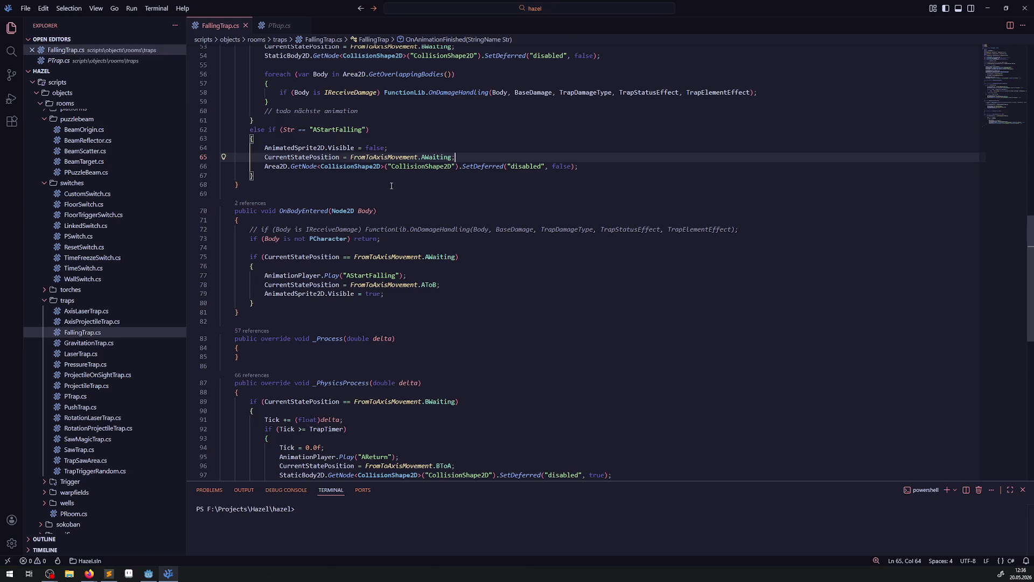
click(458, 401)
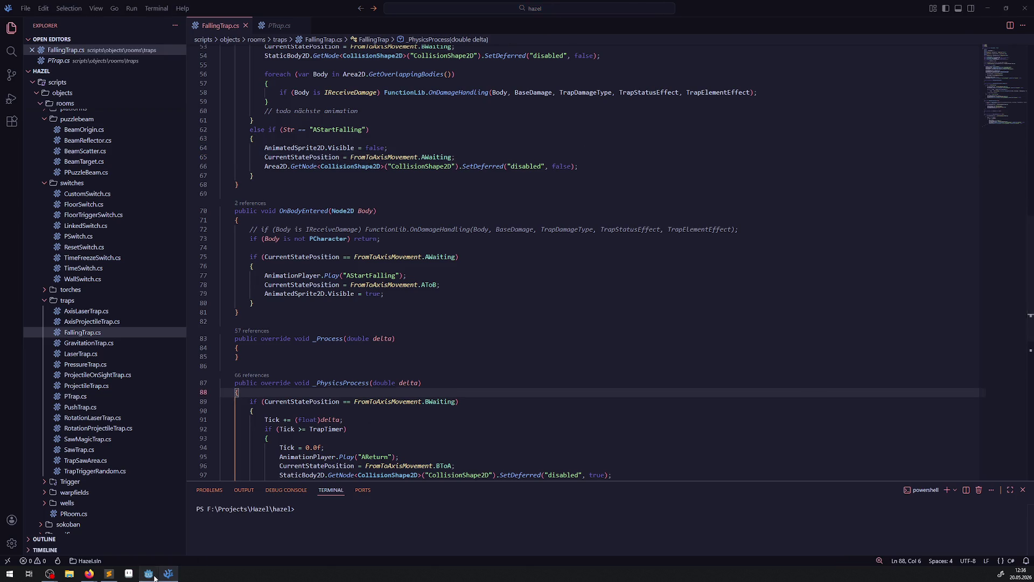
click(149, 574)
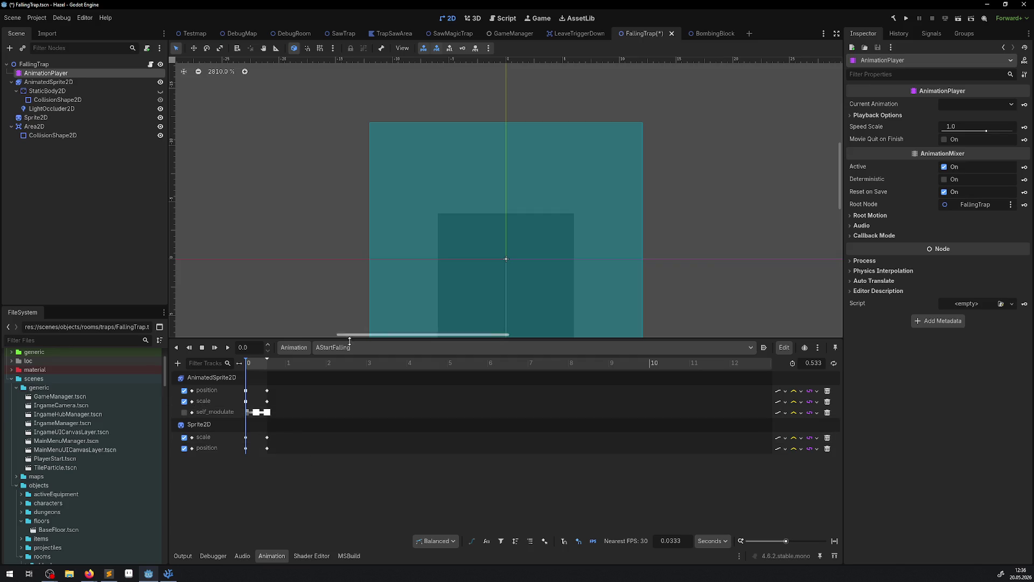
Switch to AReturn, snap the timeline to frames, and place position keys at frames 0 and 16
click(345, 348)
click(349, 363)
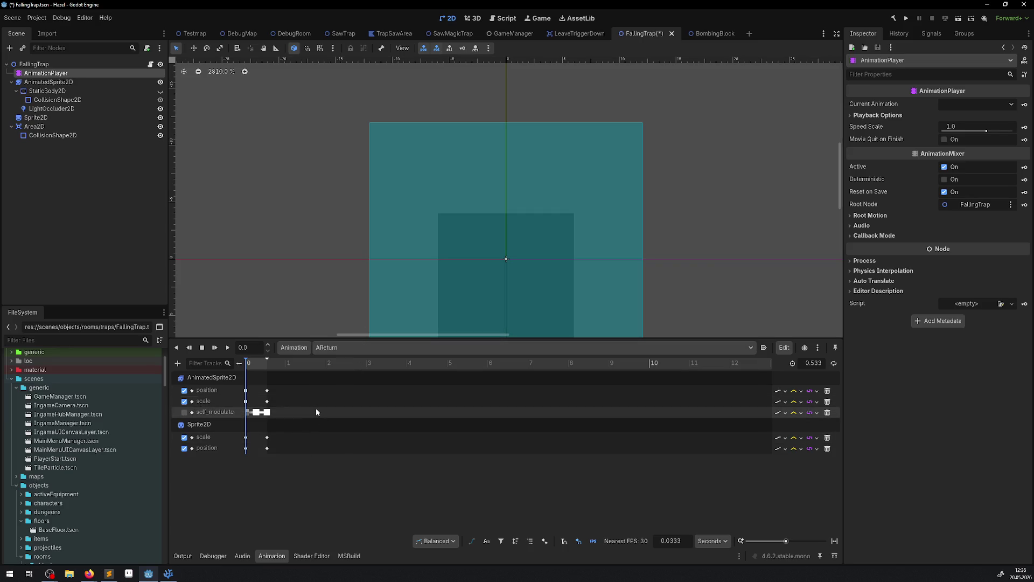
click(246, 390)
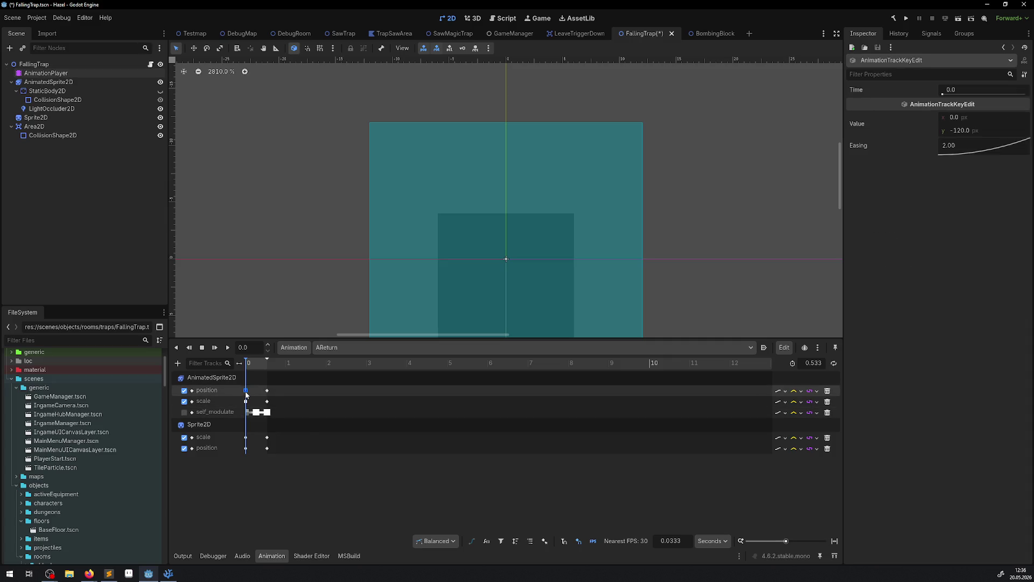
right_click(267, 390)
drag(267, 390, 274, 390)
click(718, 539)
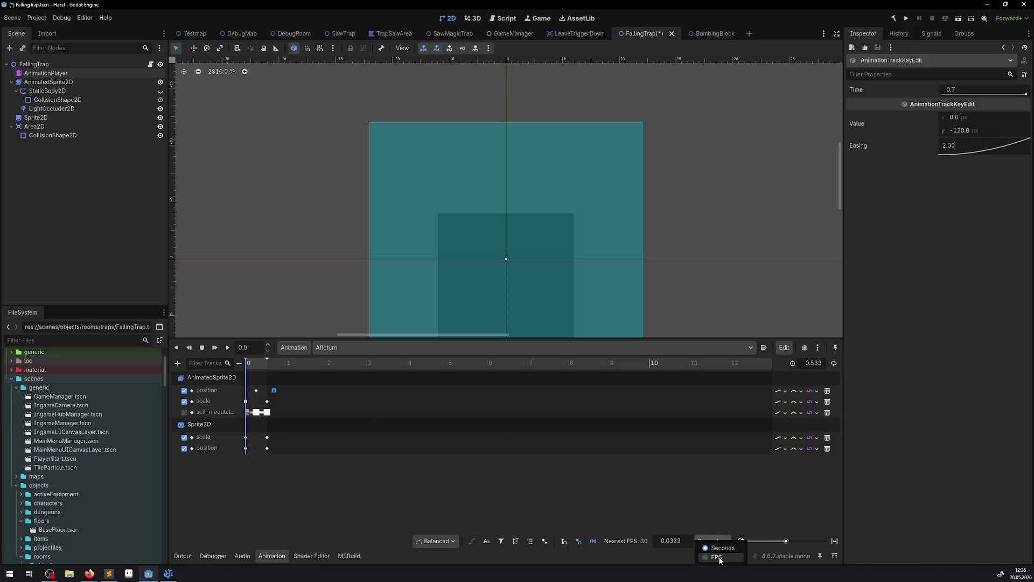
click(719, 560)
scroll(303, 415, up, 3)
mouse_move(352, 390)
mouse_down()
mouse_move(245, 401)
mouse_move(326, 401)
mouse_up()
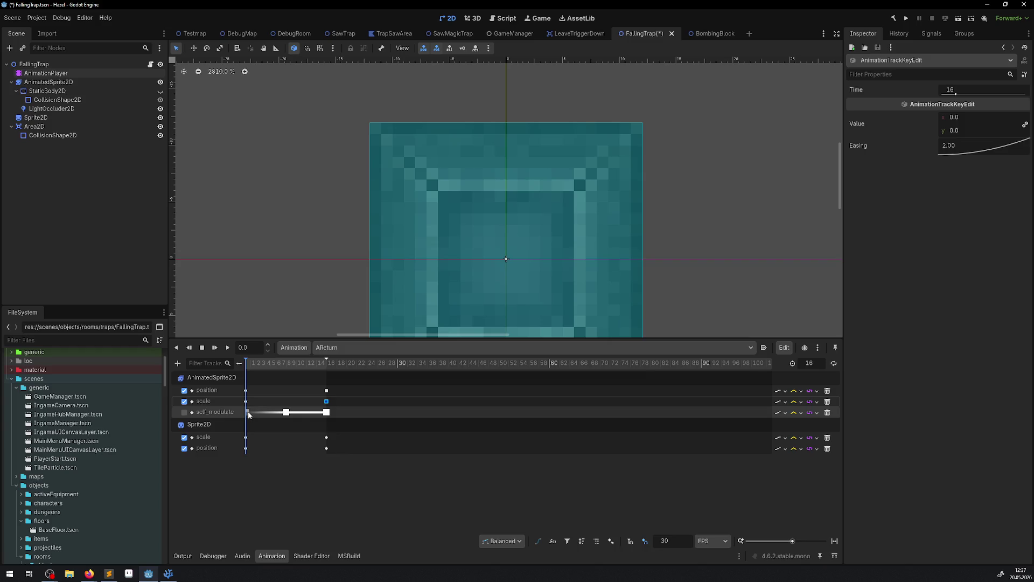
Move the transparent self_modulate key to frame 16
mouse_move(247, 411)
mouse_down()
mouse_move(318, 413)
mouse_move(248, 415)
mouse_up()
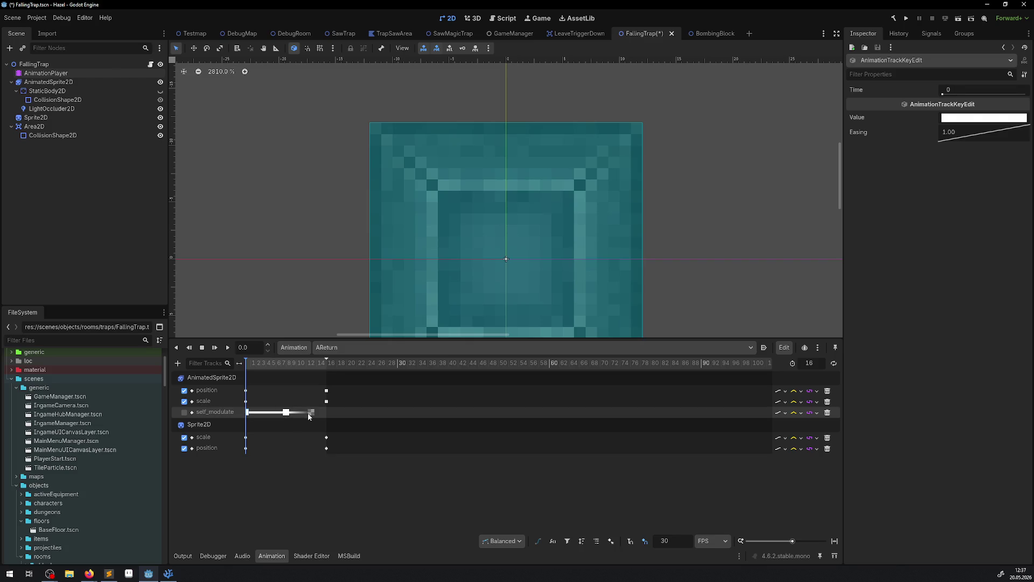
drag(311, 413, 326, 412)
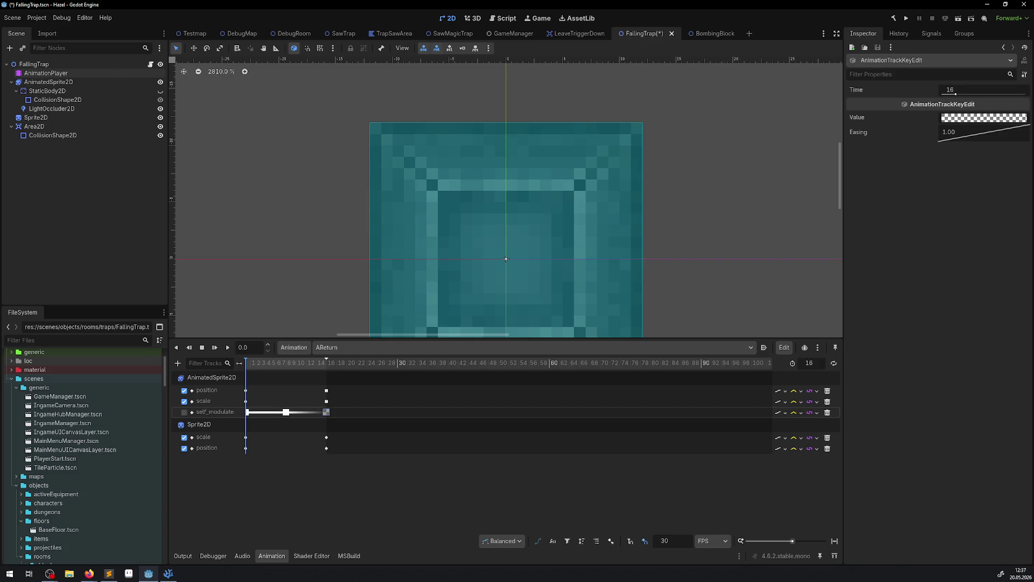
key(alt+Tab)
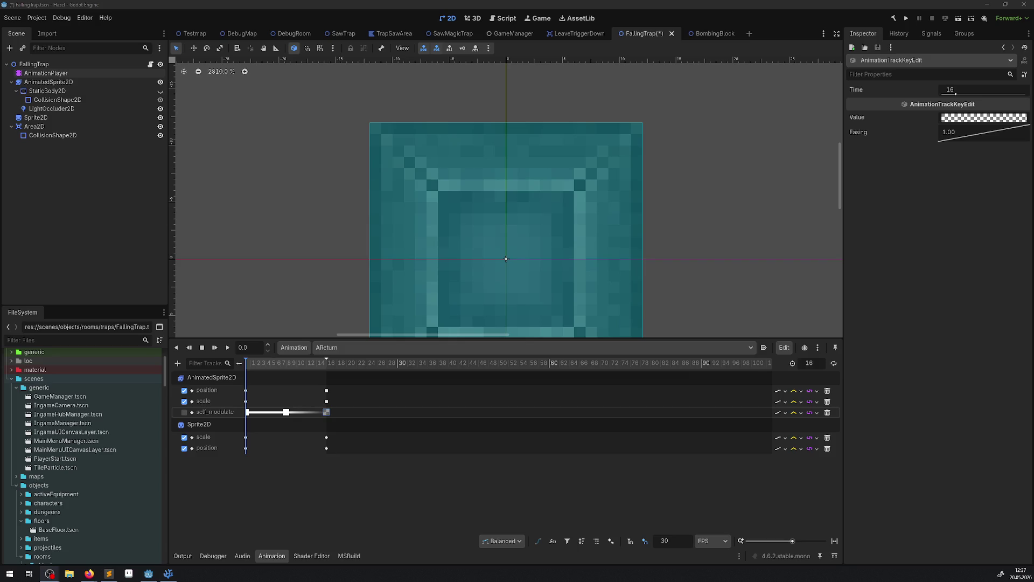
click(251, 437)
Line up the Sprite2D scale and position keys at frame 0, then preview an early frame
mouse_move(267, 439)
mouse_down()
mouse_move(308, 438)
mouse_move(245, 439)
mouse_up()
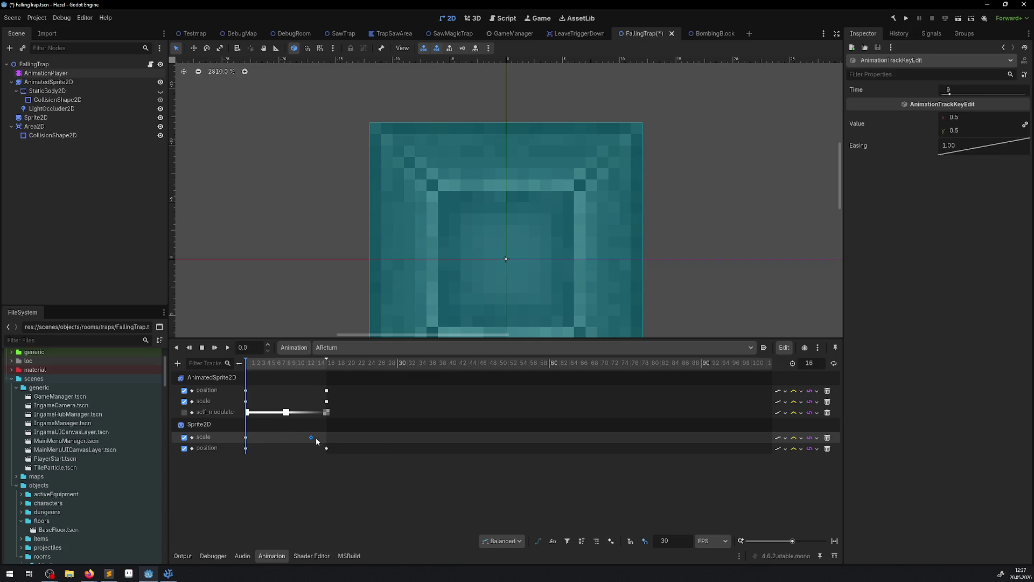
mouse_move(327, 448)
mouse_down()
mouse_move(265, 448)
mouse_move(331, 448)
mouse_up()
click(246, 448)
drag(266, 449, 246, 448)
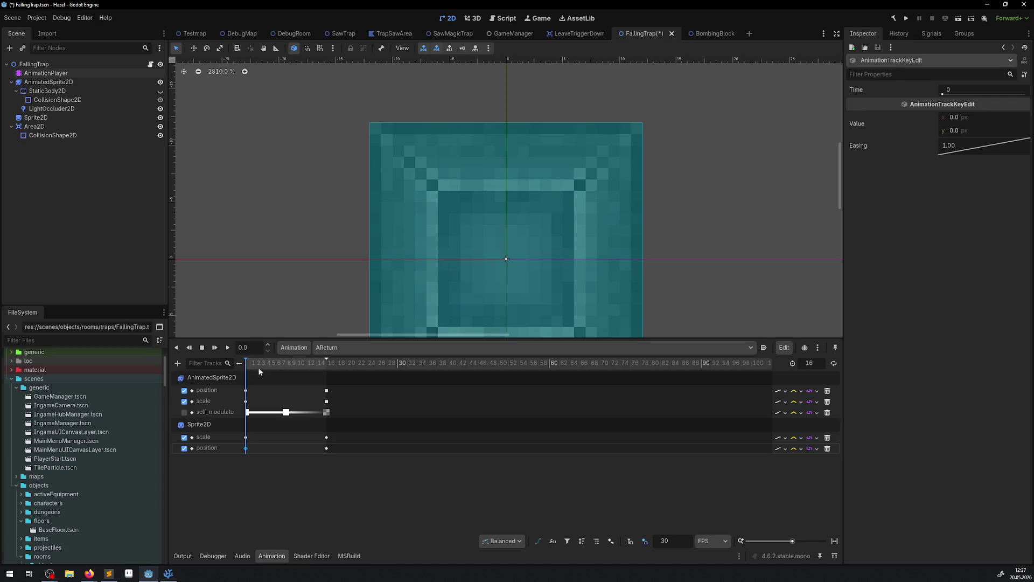
scroll(398, 234, down, 6)
mouse_move(248, 365)
mouse_down()
mouse_move(321, 362)
mouse_move(232, 363)
mouse_move(332, 363)
mouse_move(244, 366)
mouse_up()
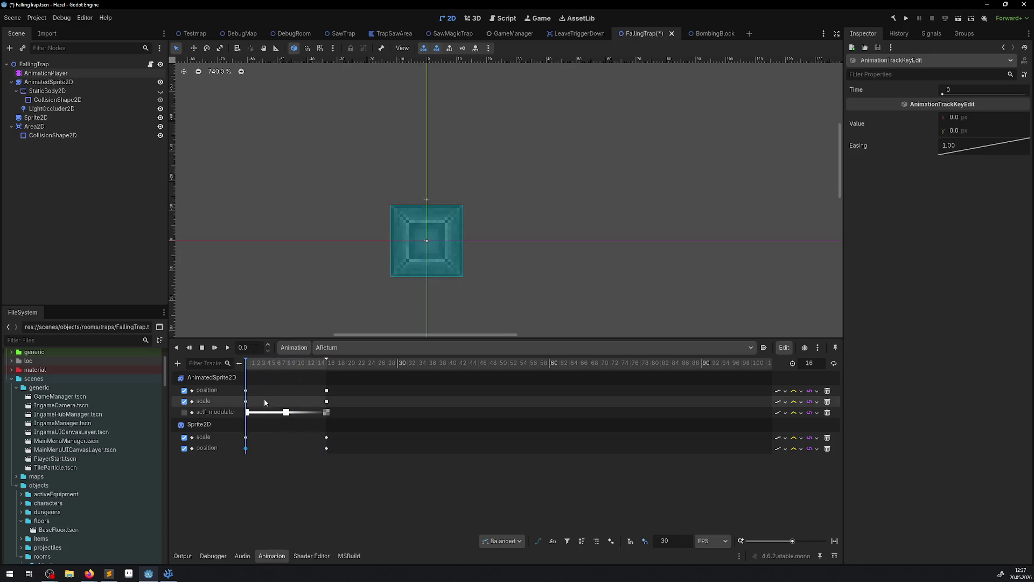
Set Linear easing on the frame-16 scale and position keys
click(247, 412)
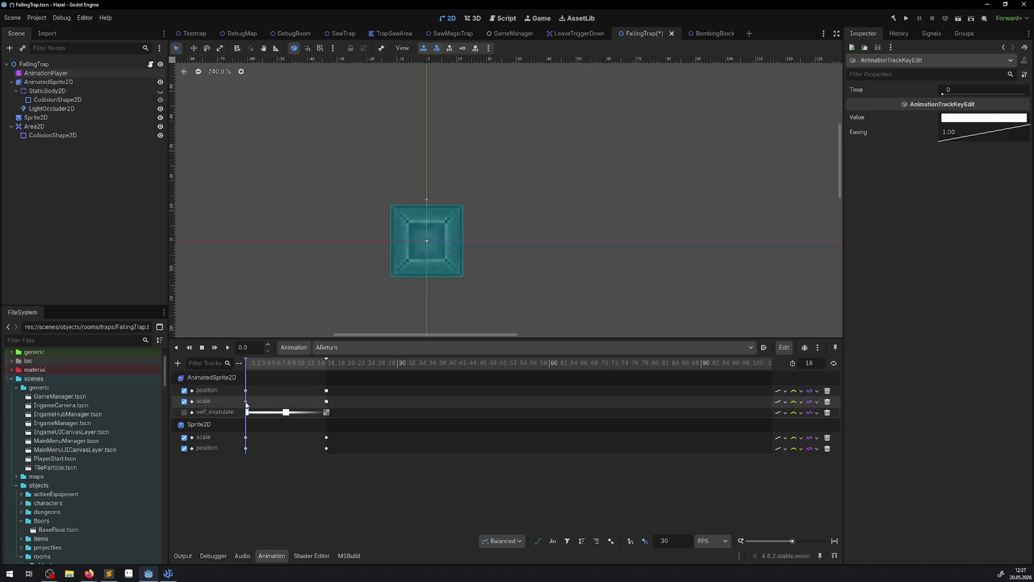
click(246, 402)
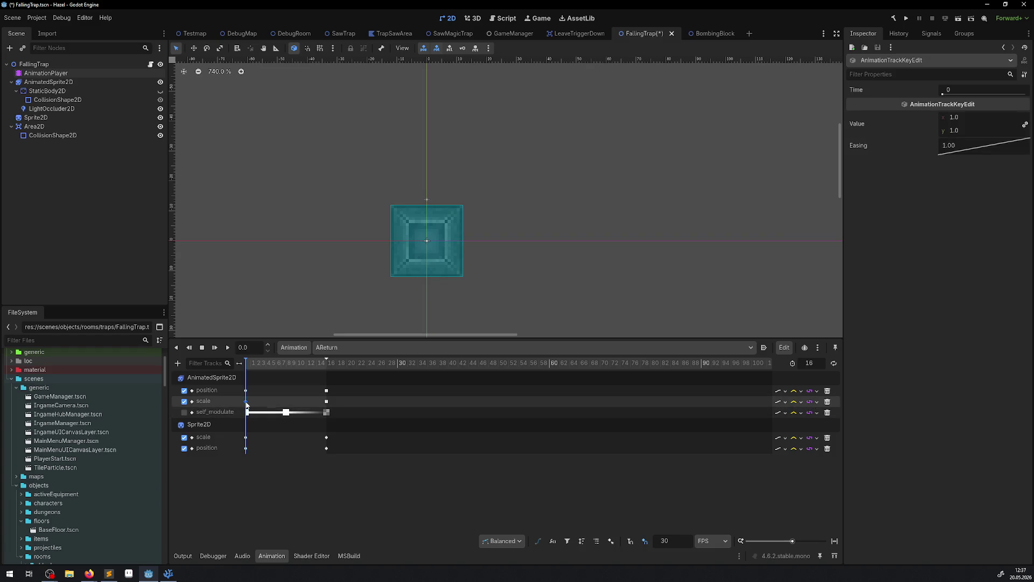
click(327, 413)
click(327, 401)
right_click(974, 146)
click(1002, 155)
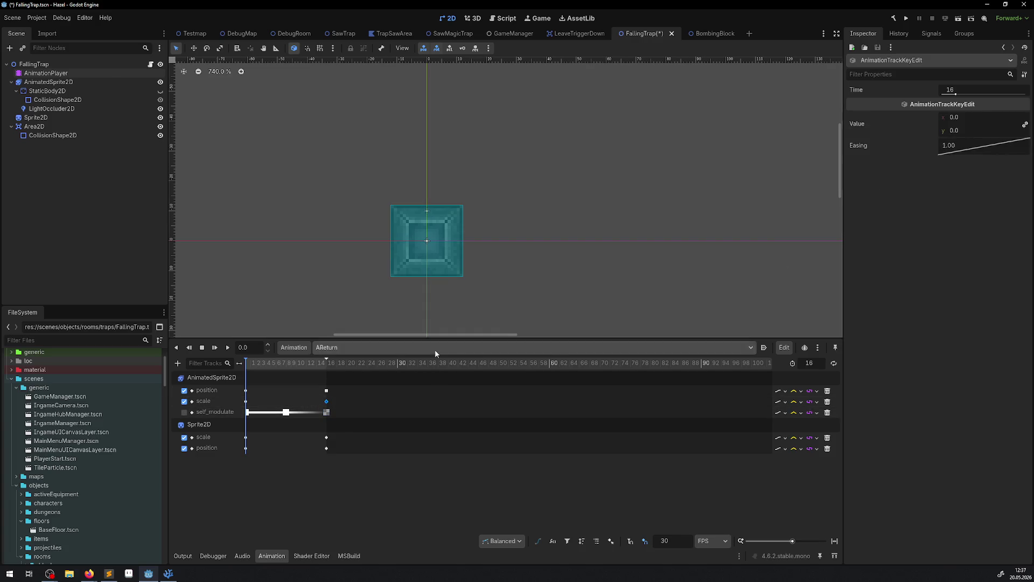
click(327, 390)
right_click(983, 156)
click(984, 159)
click(327, 437)
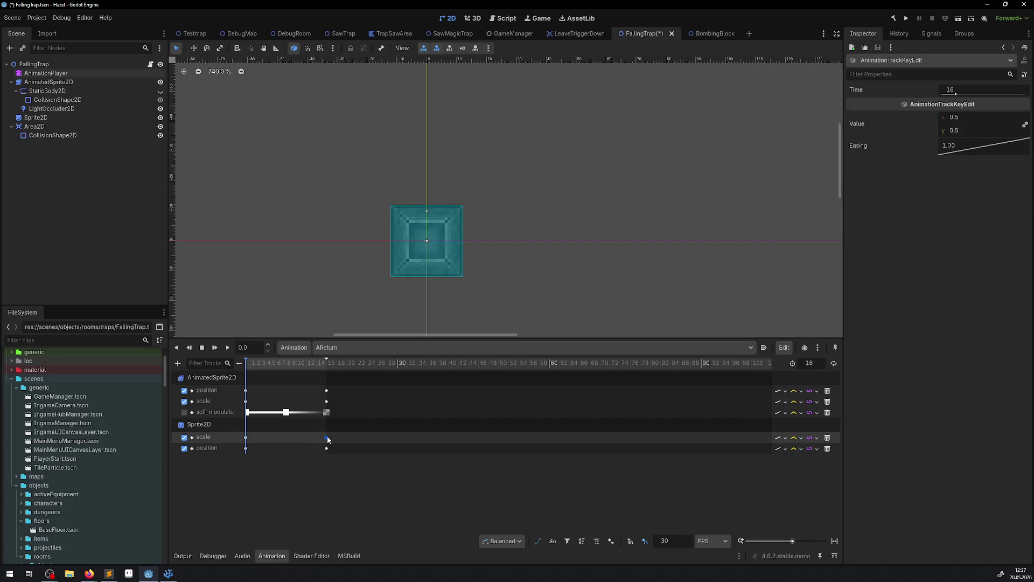
click(326, 448)
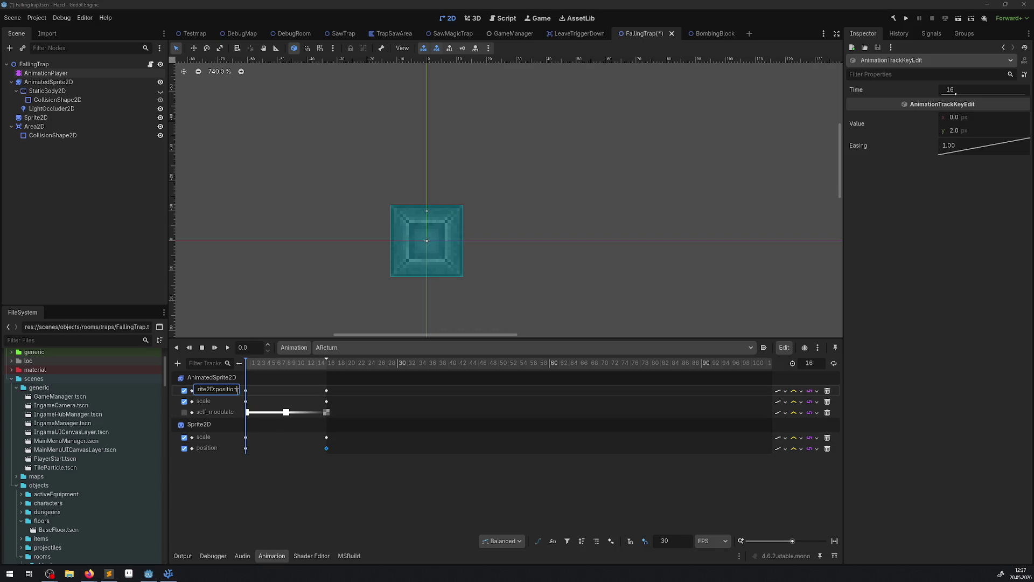
Play the AReturn animation through to its end, then save the FallingTrap scene
drag(254, 401, 237, 389)
right_click(973, 134)
click(995, 153)
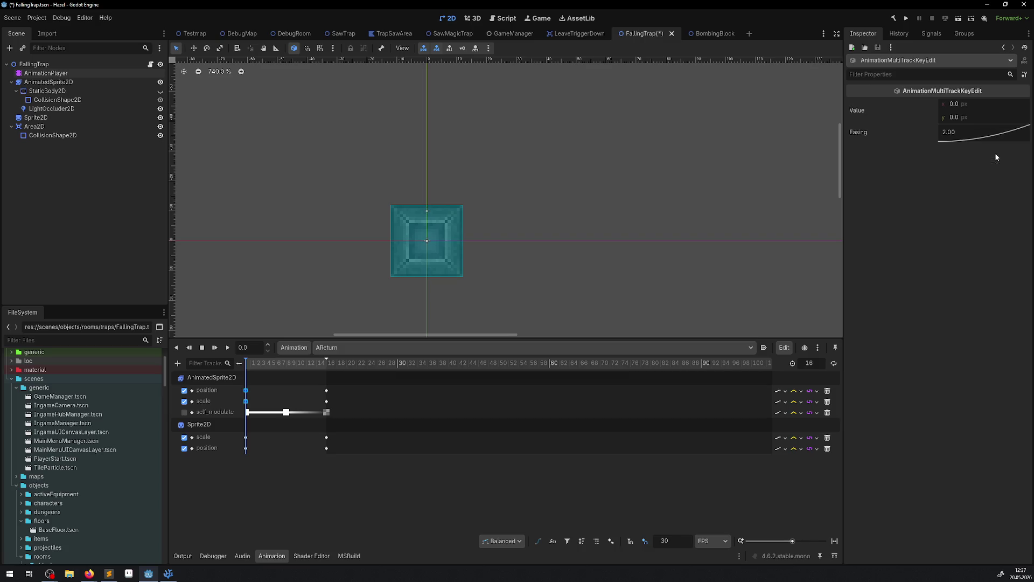
click(277, 451)
click(227, 347)
scroll(377, 243, down, 7)
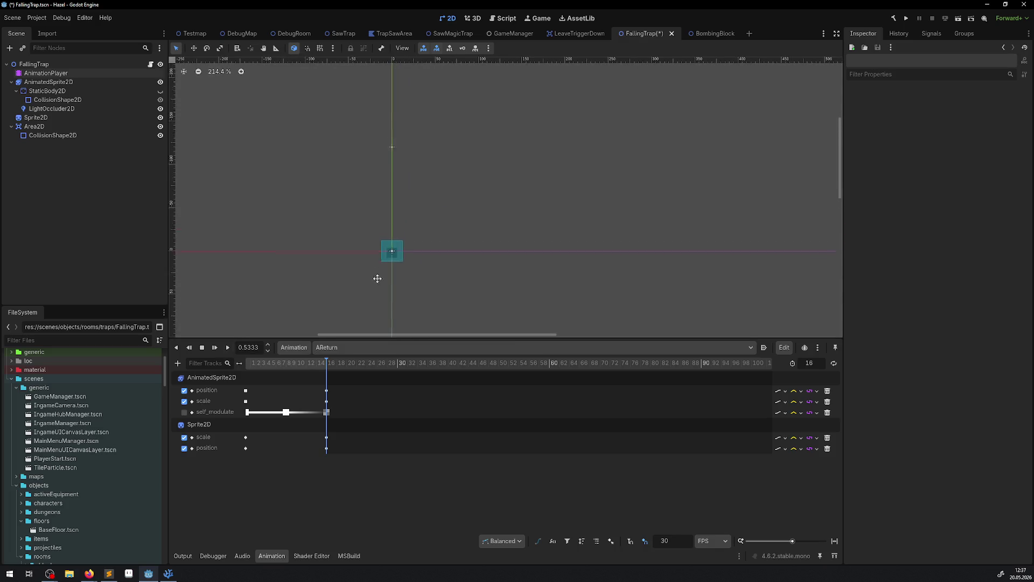
scroll(376, 94, left, 2)
click(226, 348)
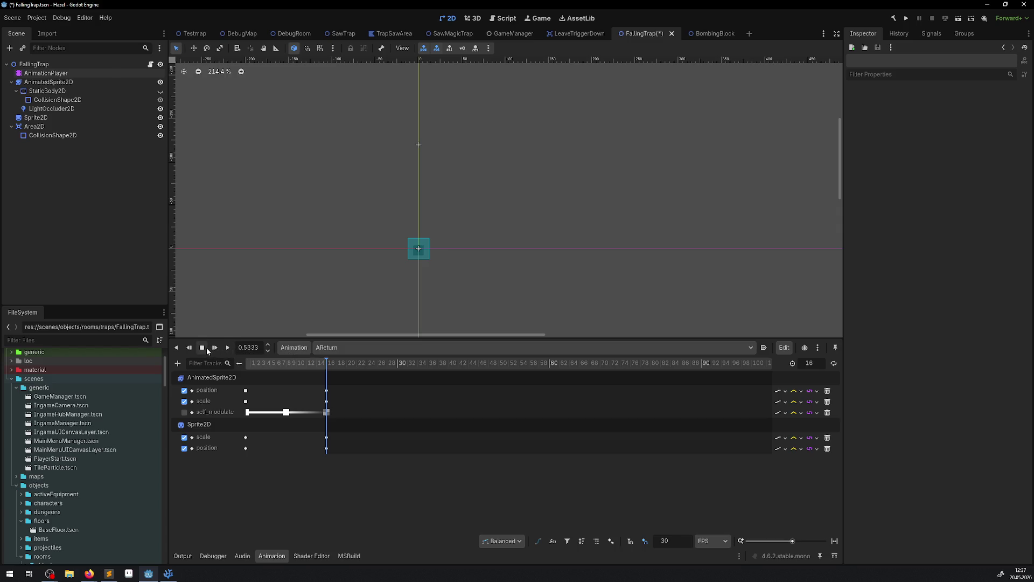
key(ctrl+s)
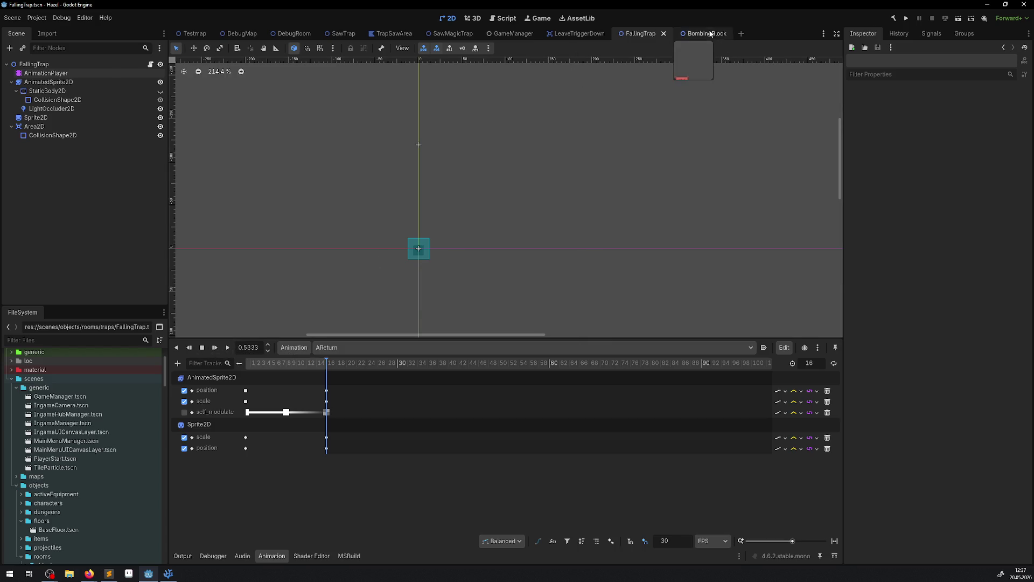
Run the project from the BombingBlock scene and widen the game view
click(709, 34)
click(905, 18)
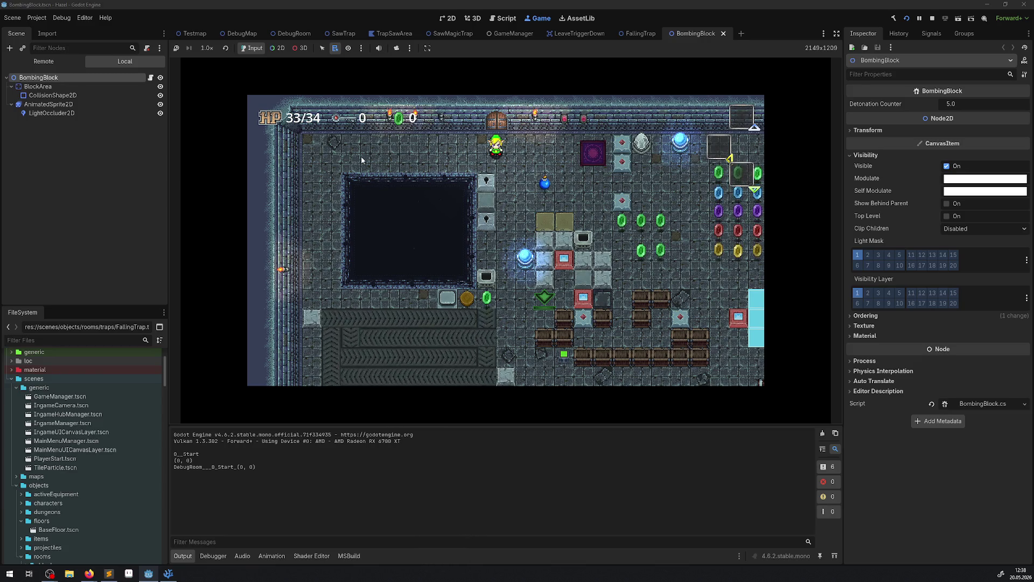
key(Right)
key(Down)
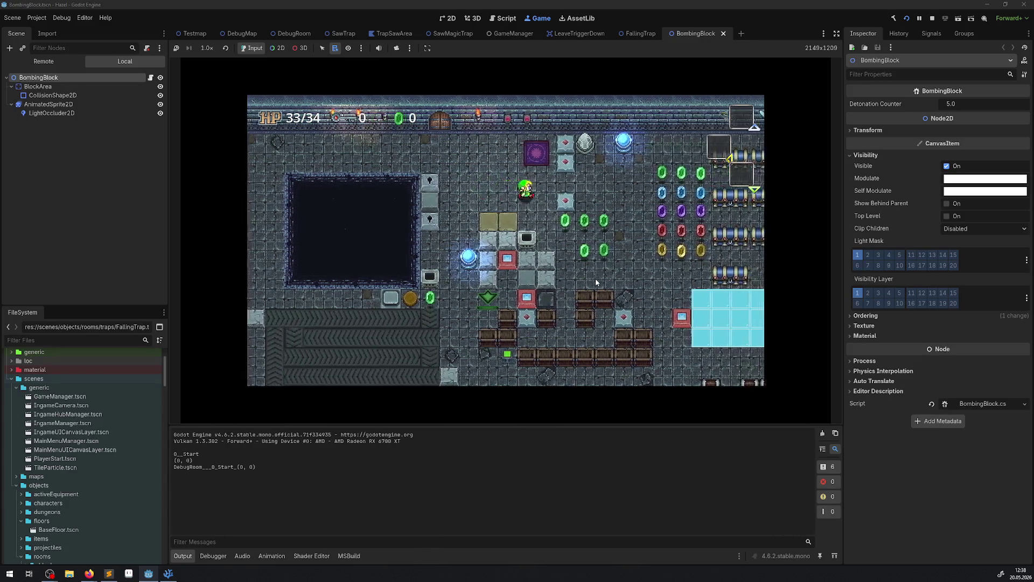
click(836, 33)
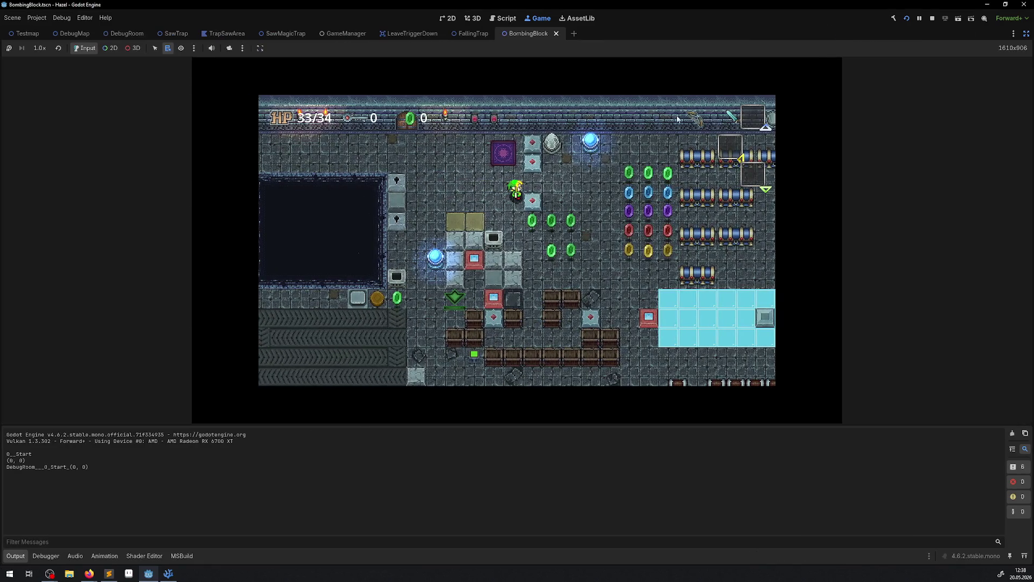
click(15, 555)
Walk the player around the room with the arrow keys, collecting rupees
key(Down)
key(Right)
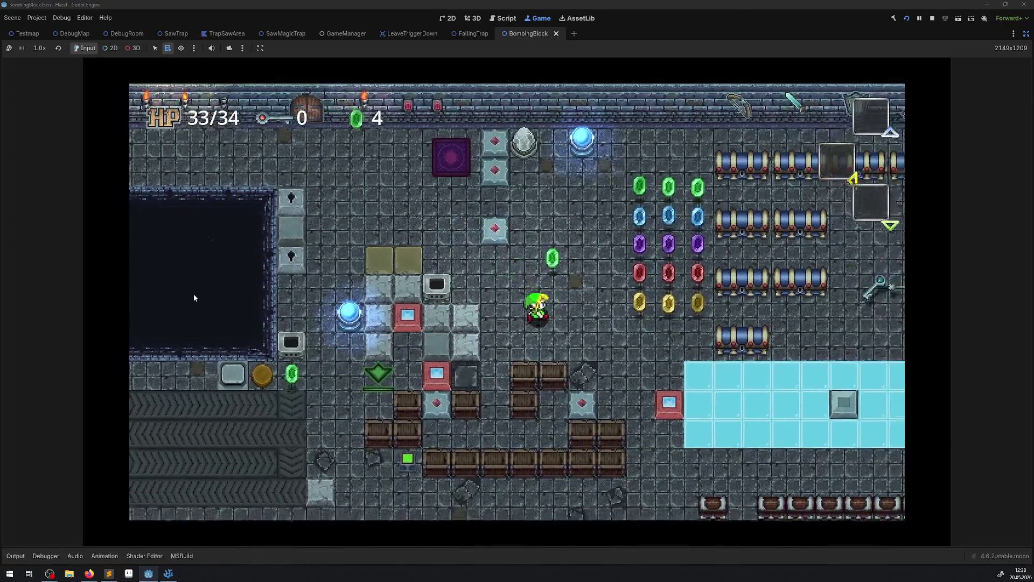
key(Right)
key(Down)
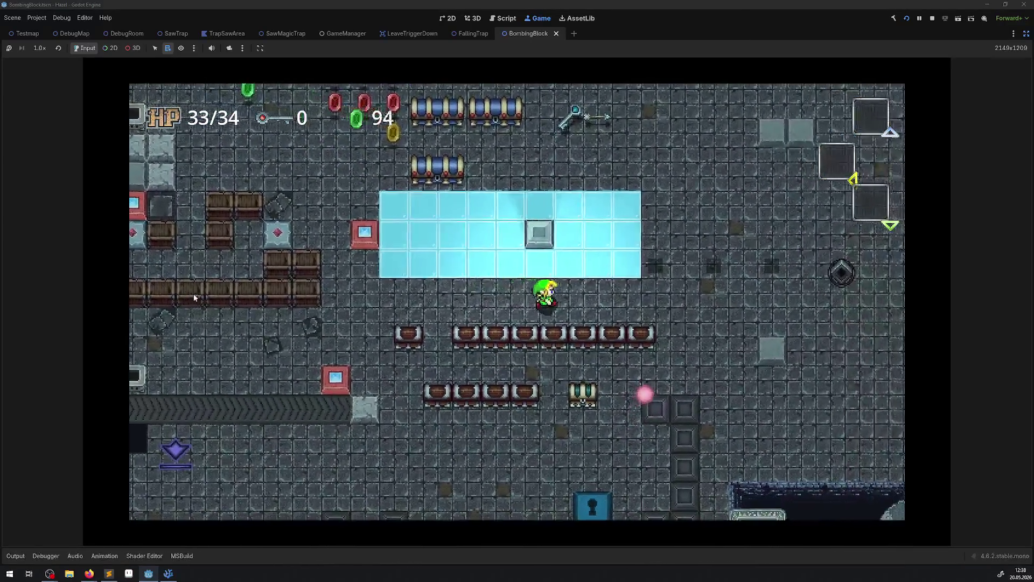
key(Up)
key(Right)
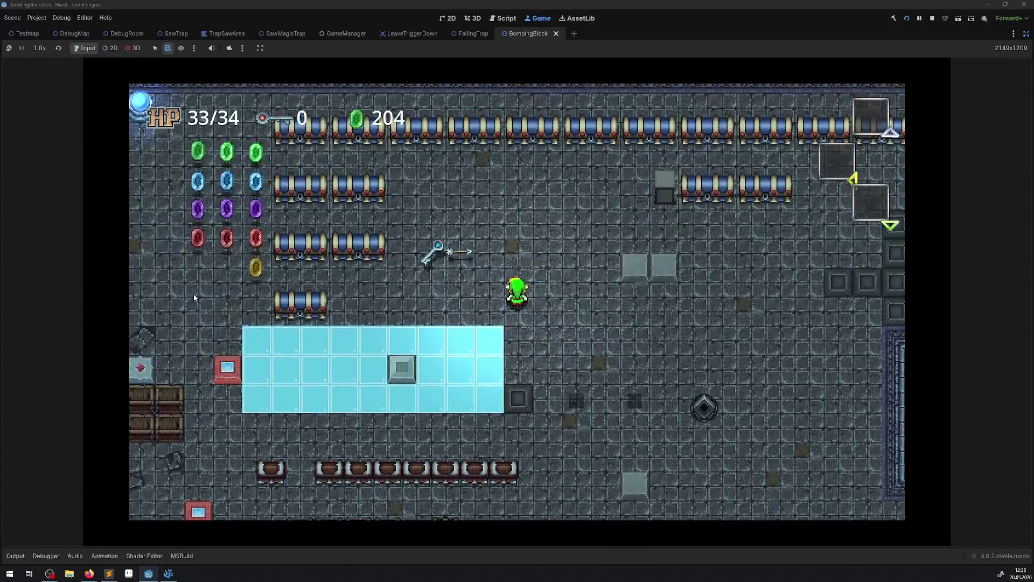
key(Down)
key(Right)
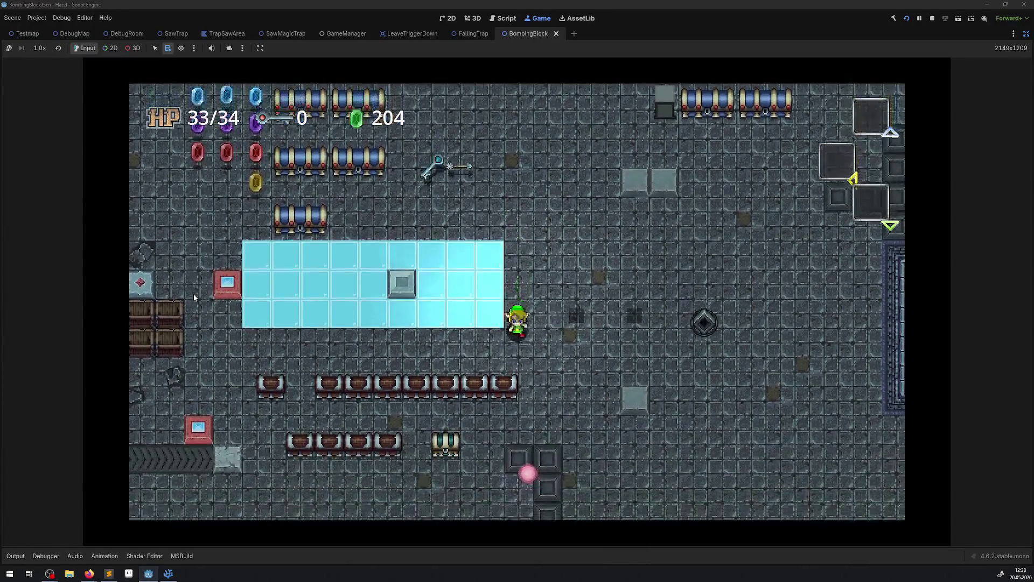
key(Up)
key(Left)
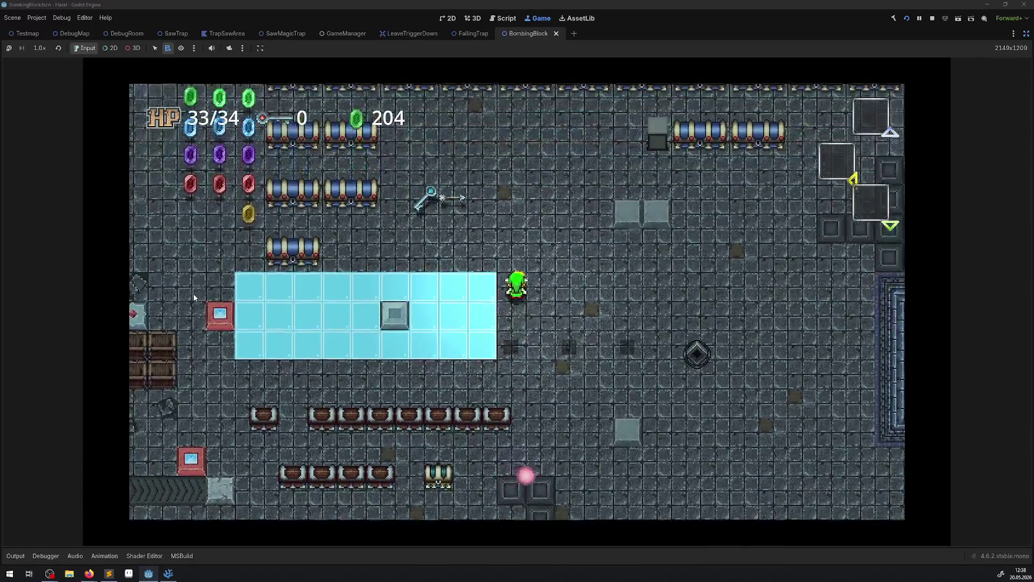
key(Right)
key(Up)
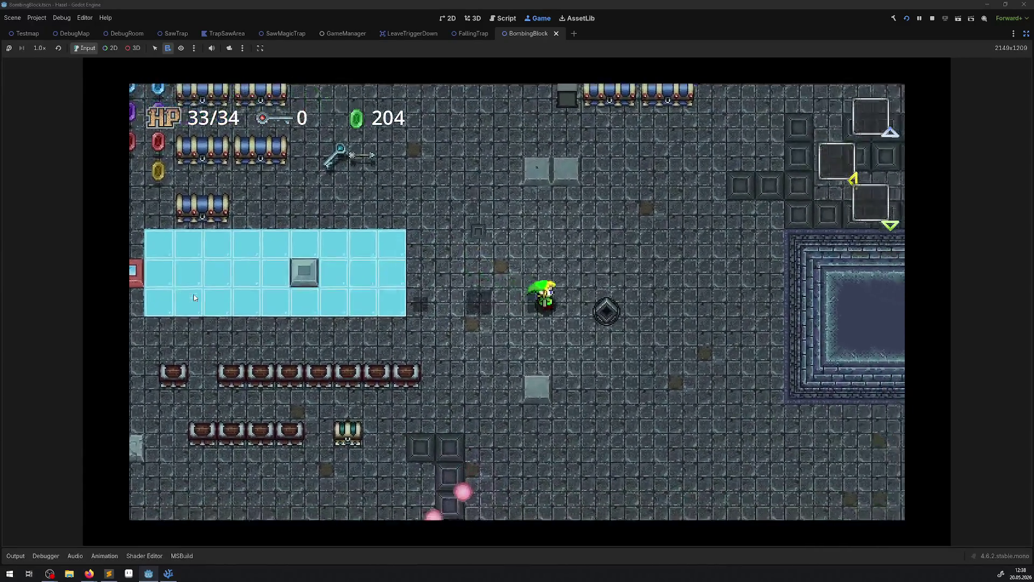
key(Up)
key(Right)
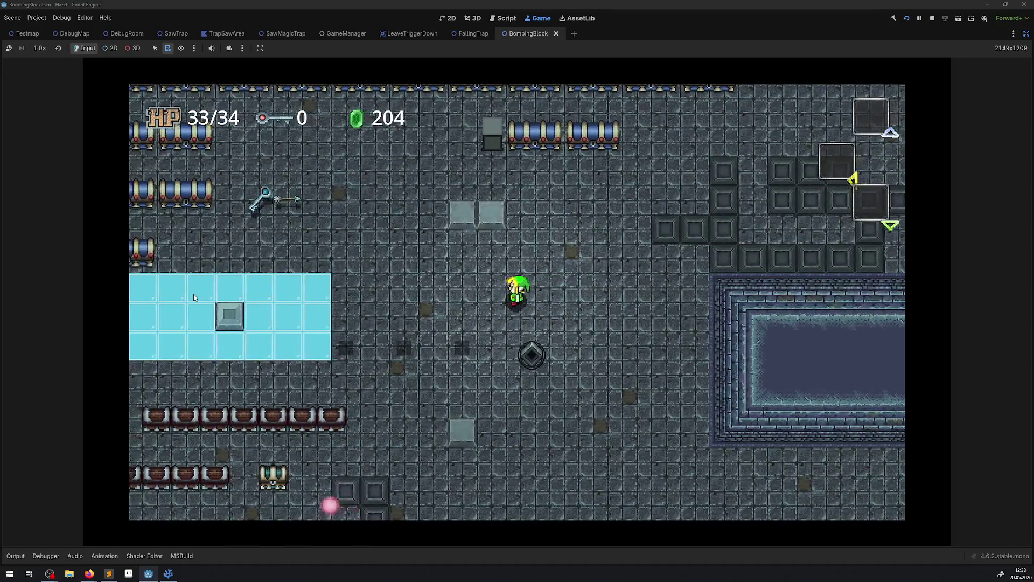
Stop the test run, restore the side docks, and return to FallingTrap.cs
click(934, 19)
click(1026, 33)
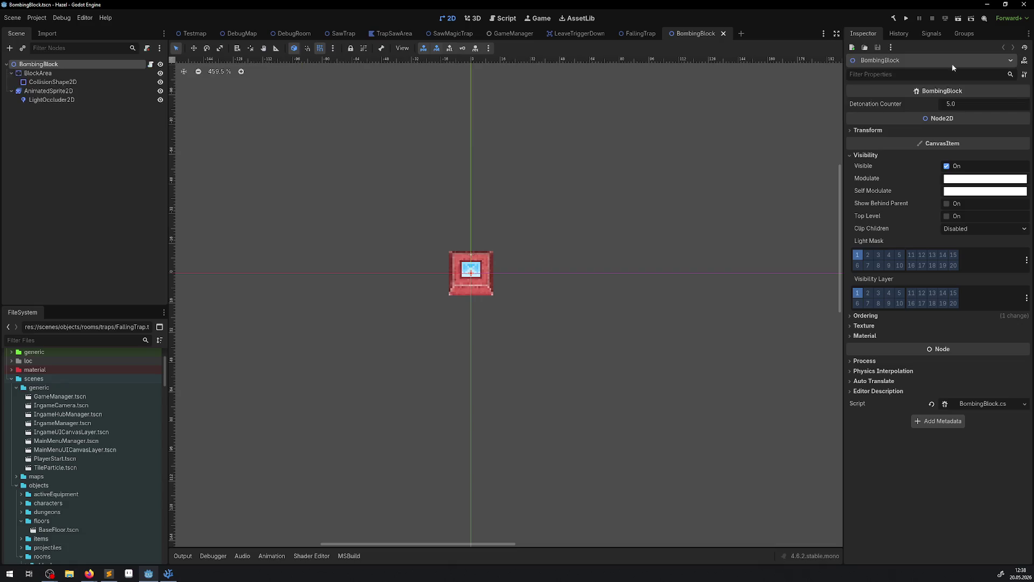
click(168, 573)
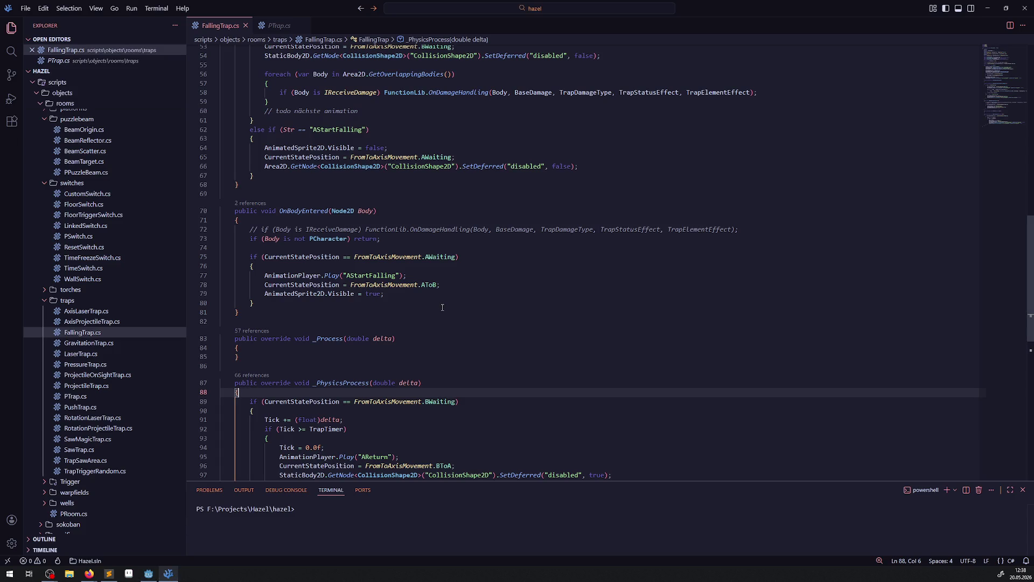
Replace "AStartFalling" with "AReturn" in OnAnimationFinished's else-if check, then go back to Godot
scroll(442, 308, up, 4)
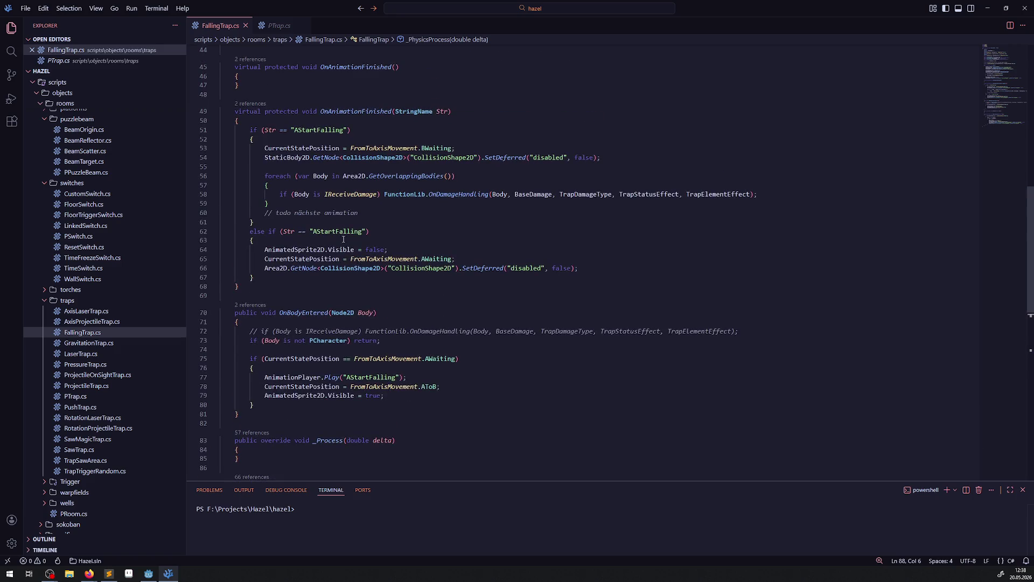
click(340, 240)
scroll(476, 282, down, 4)
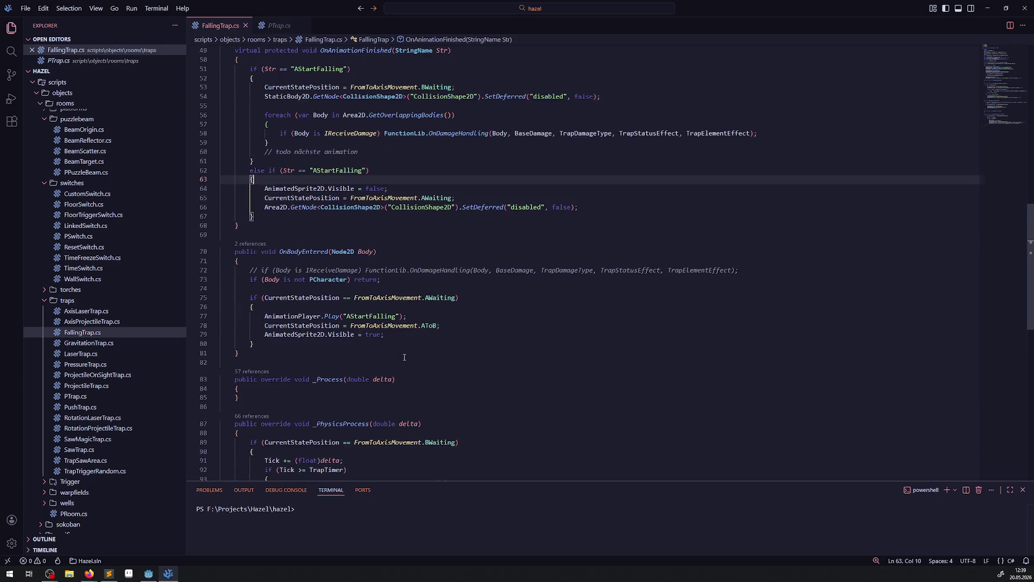
double_click(371, 439)
key(ctrl+c)
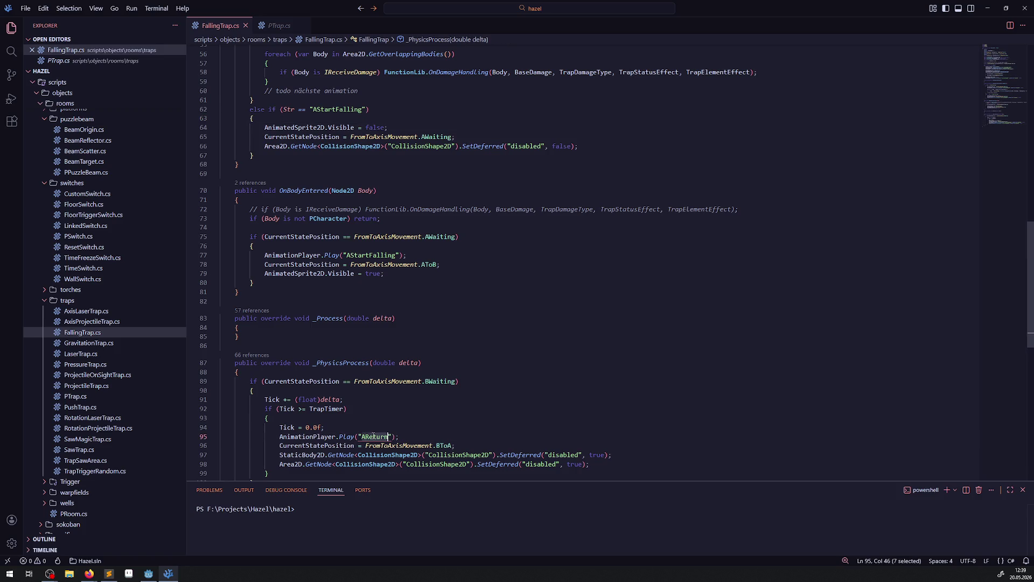
scroll(344, 242, up, 2)
click(343, 171)
double_click(343, 170)
key(ctrl+v)
click(526, 231)
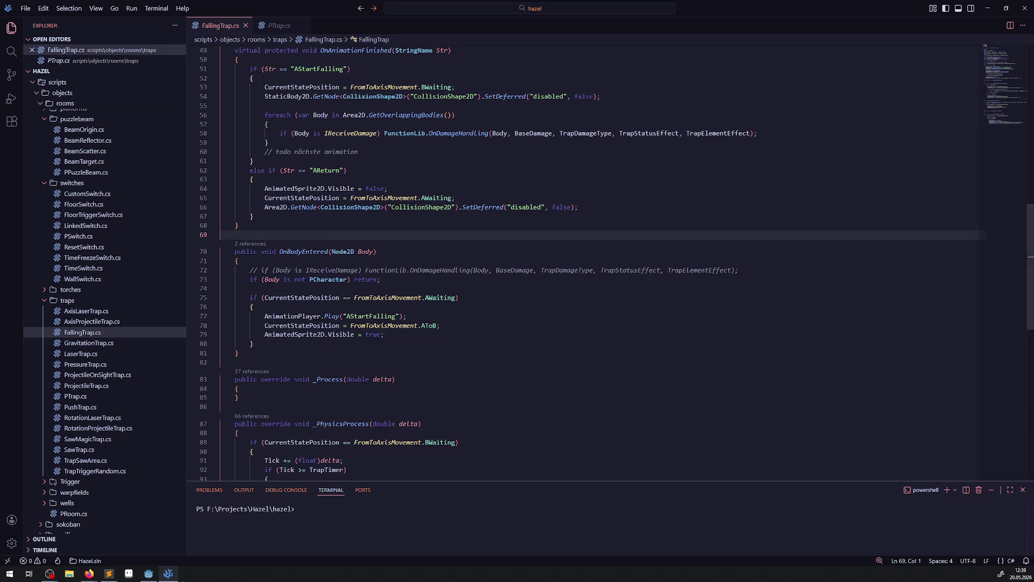
click(152, 577)
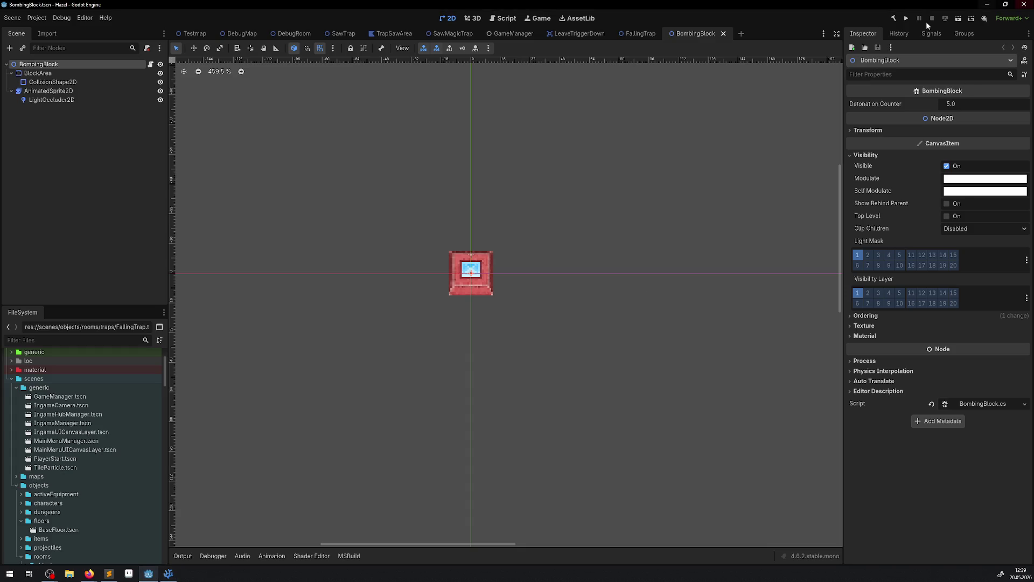
Run the project and enlarge the game view by hiding the side docks and output panel
click(908, 18)
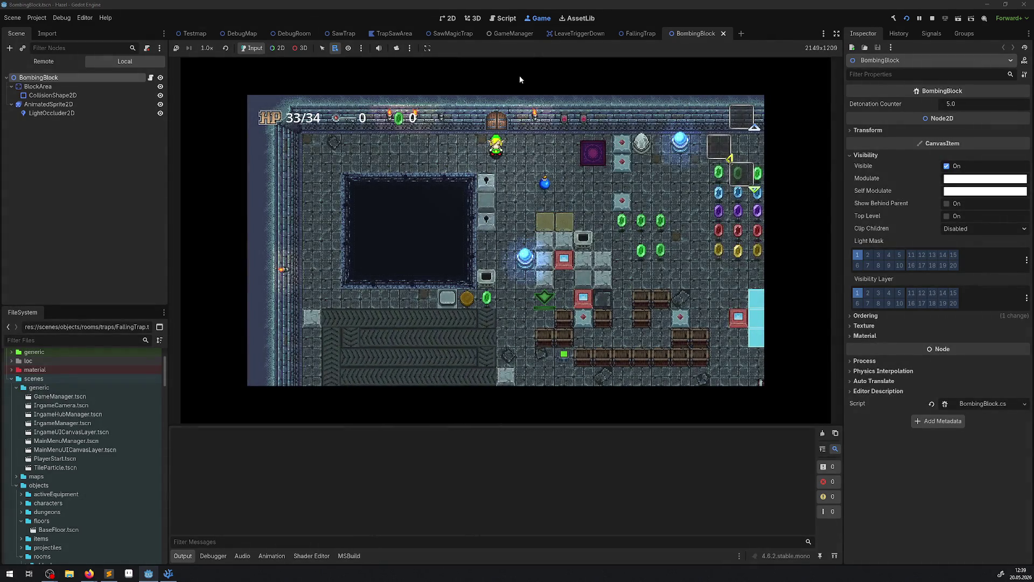
click(823, 374)
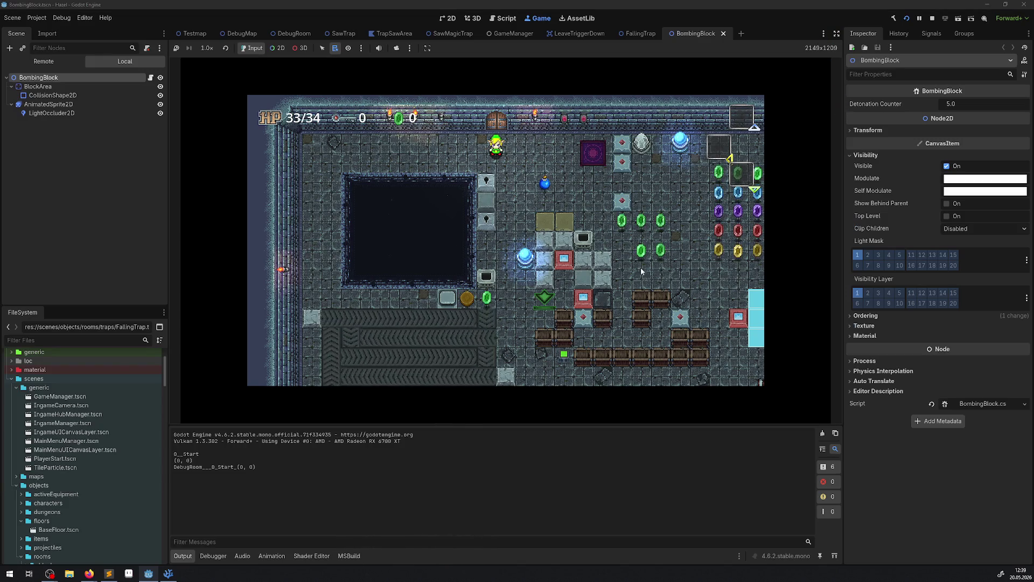
key(ctrl+shift+F11)
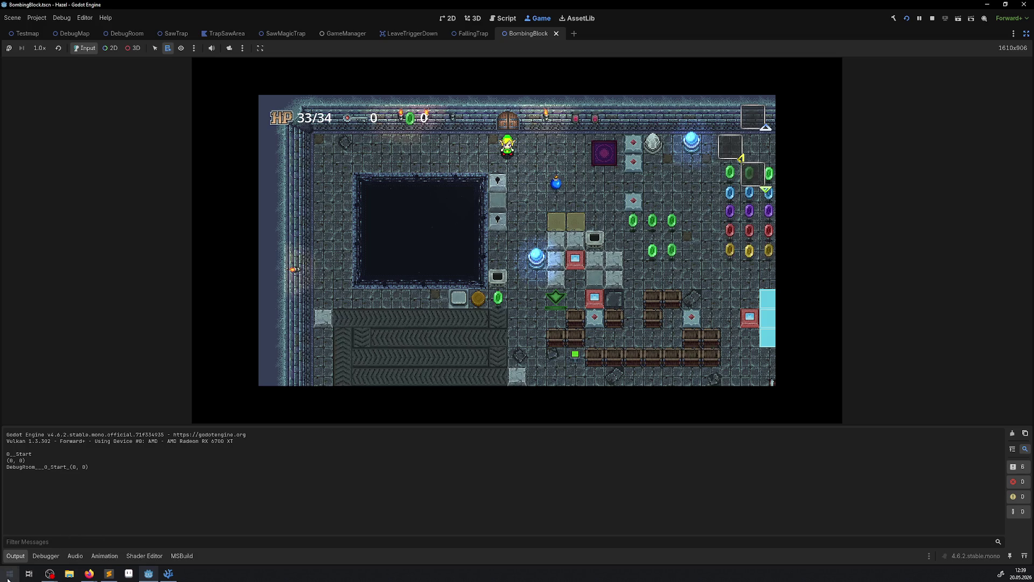
click(16, 556)
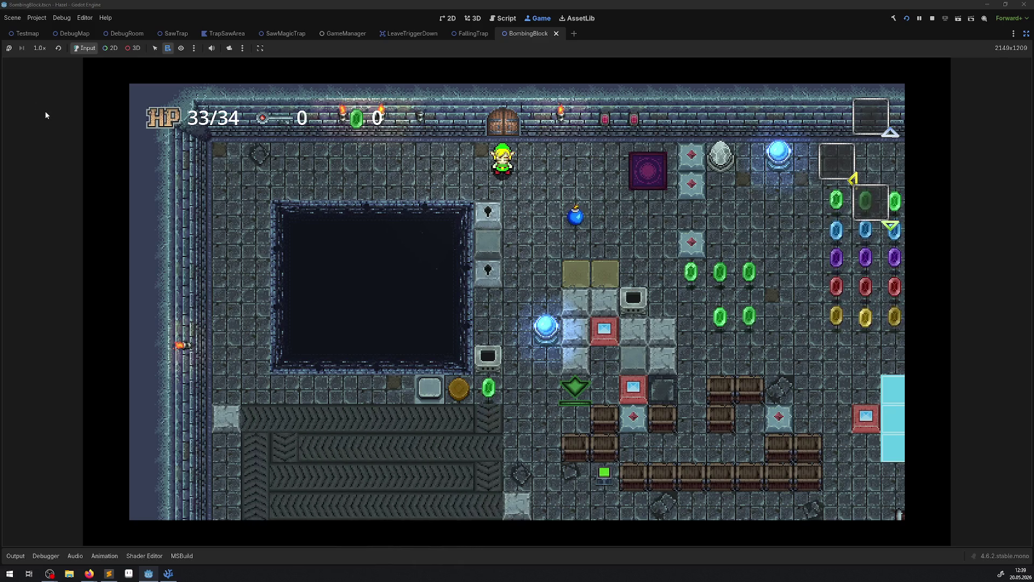
Walk the character right, down, up and left around the room's traps, then stop the game
key(Right)
key(Down)
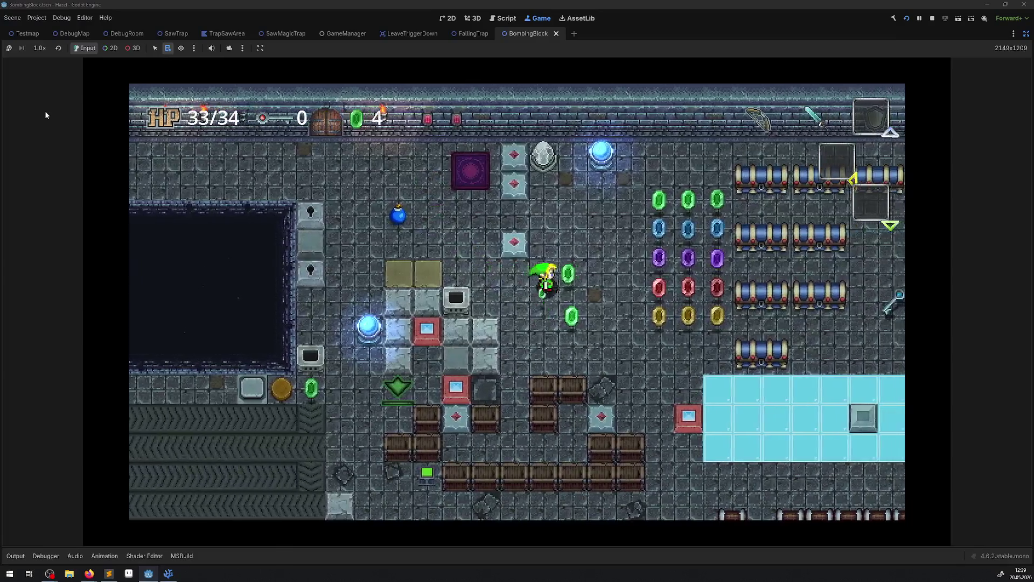
key(Right)
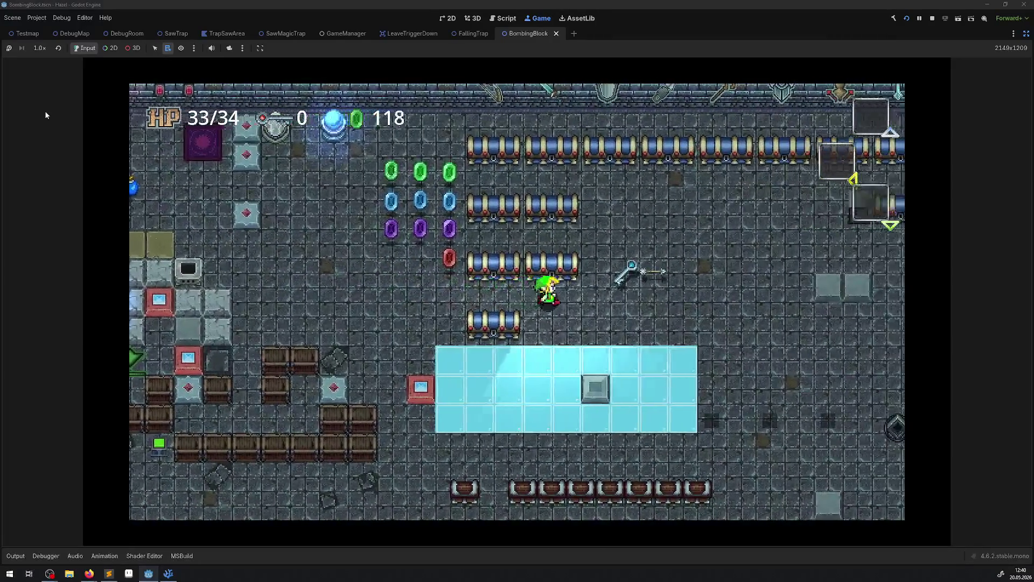
key(Down)
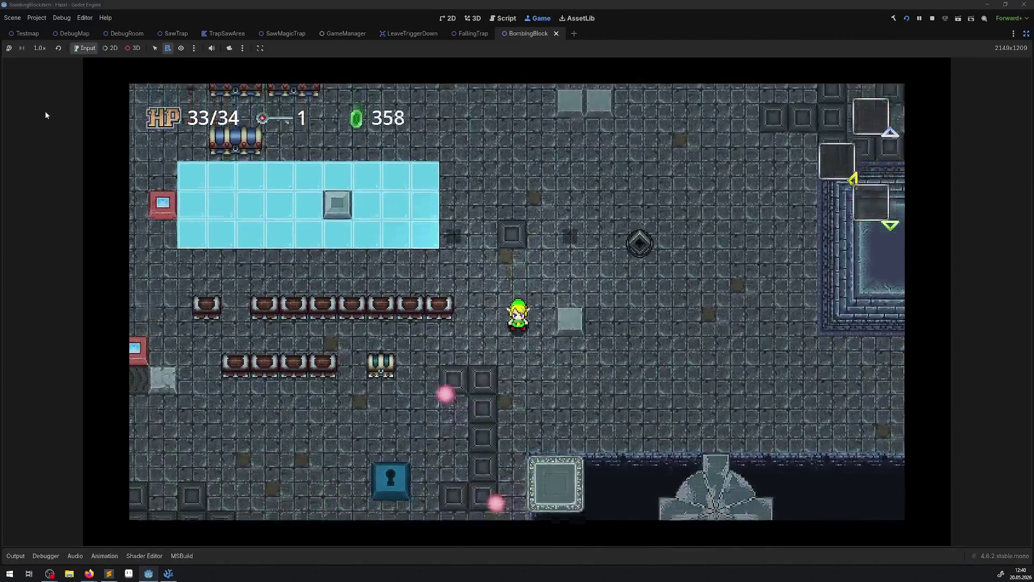
key(Up)
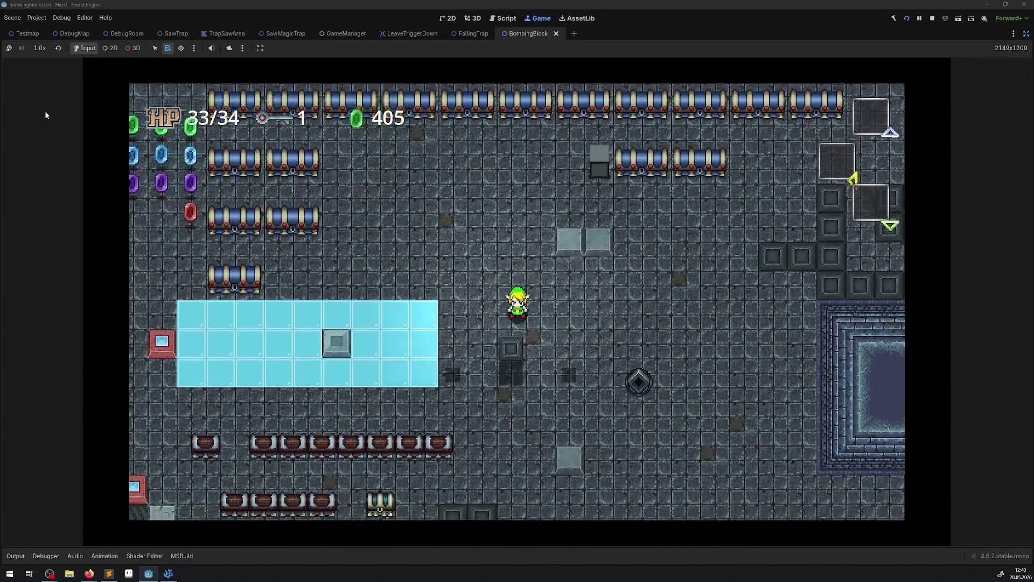
key(Down)
key(Right)
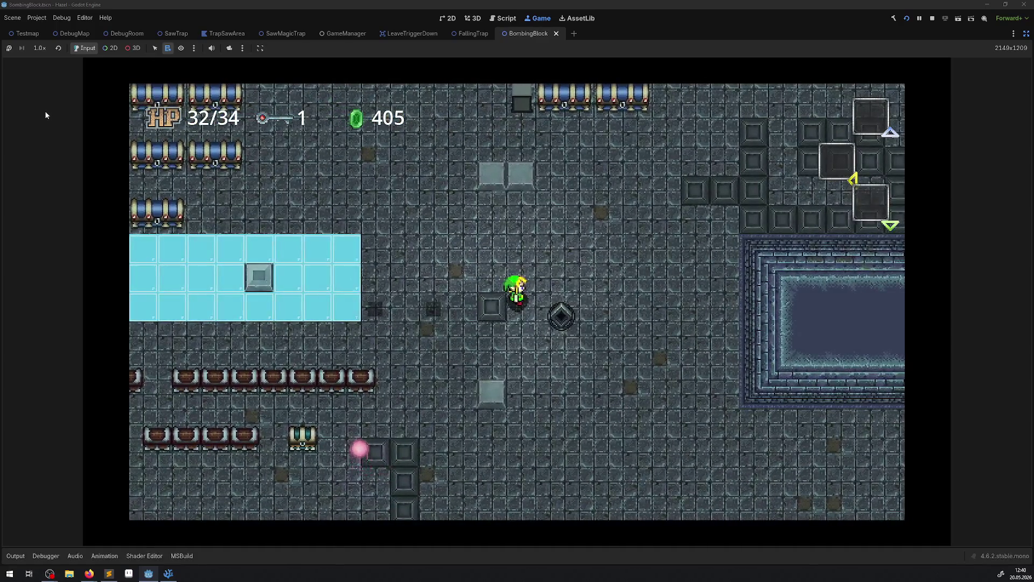
key(Left)
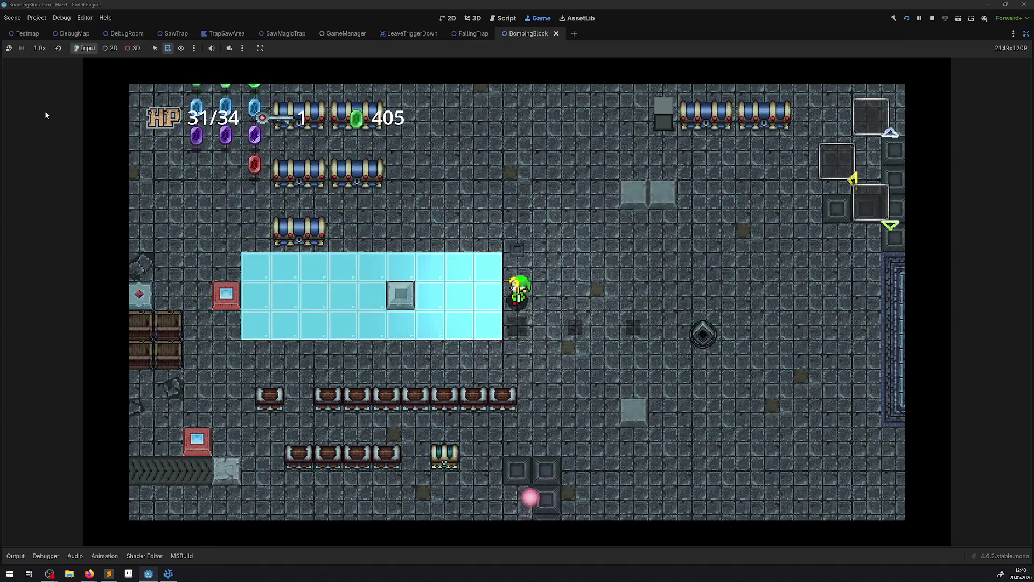
key(Down)
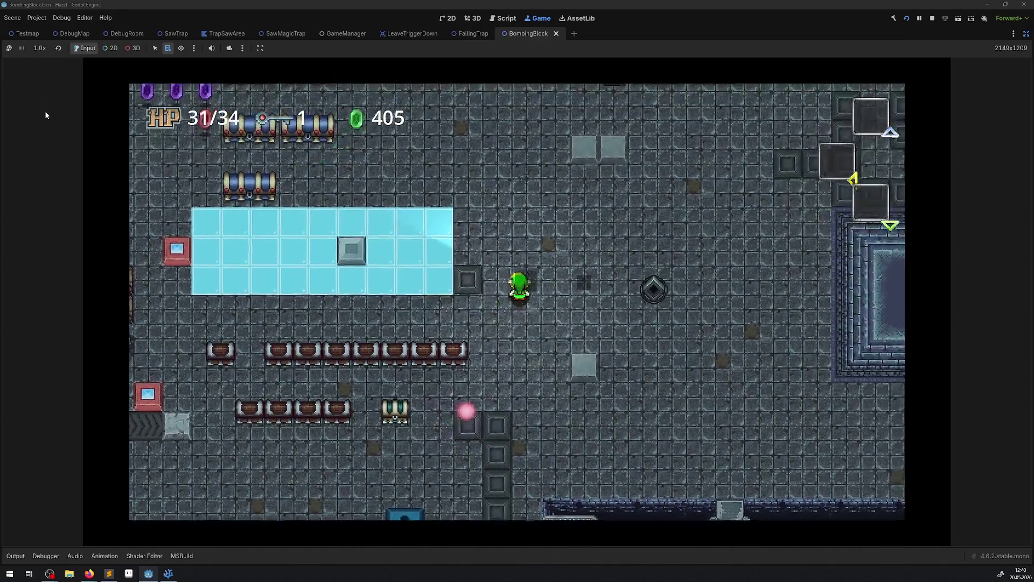
key(Right)
key(Up)
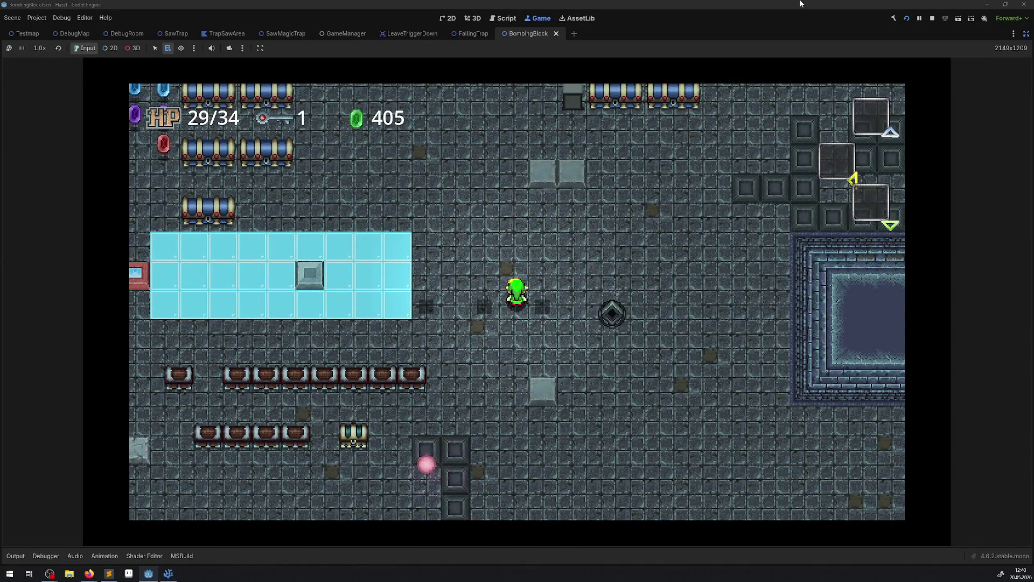
click(933, 23)
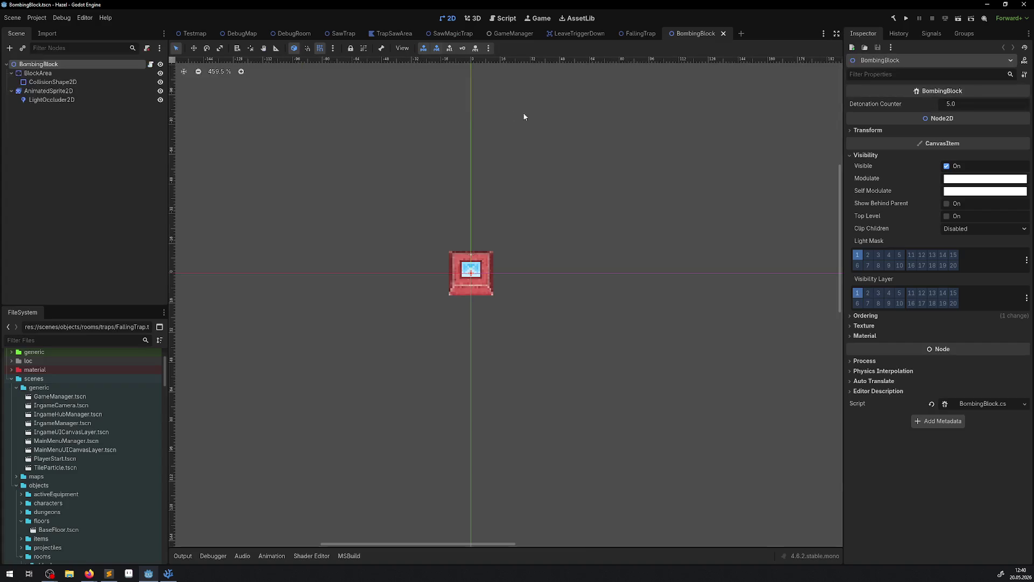
Close the BombingBlock scene and select the FallingTrap root node to see its Z Index of 102
click(725, 34)
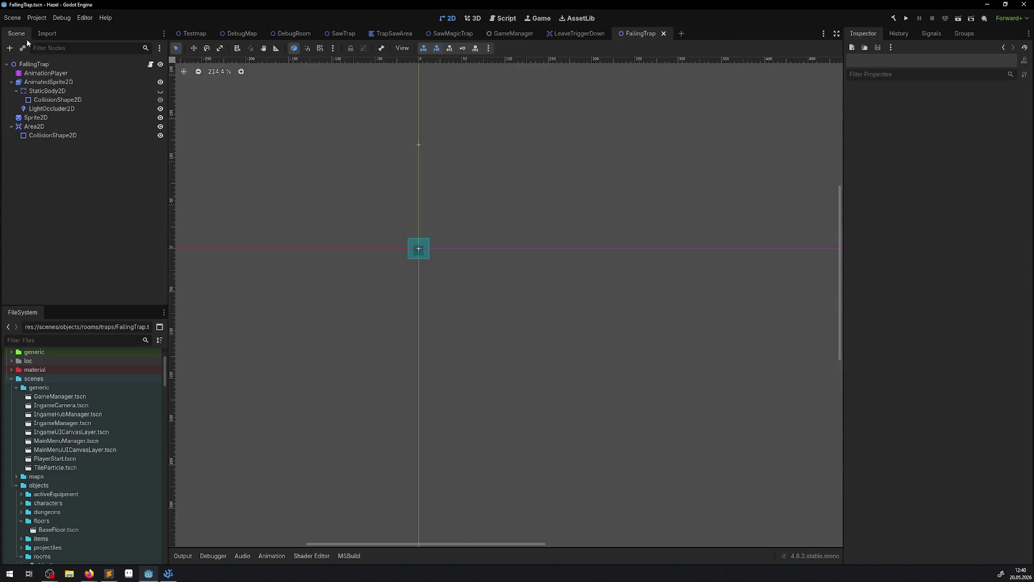
click(31, 65)
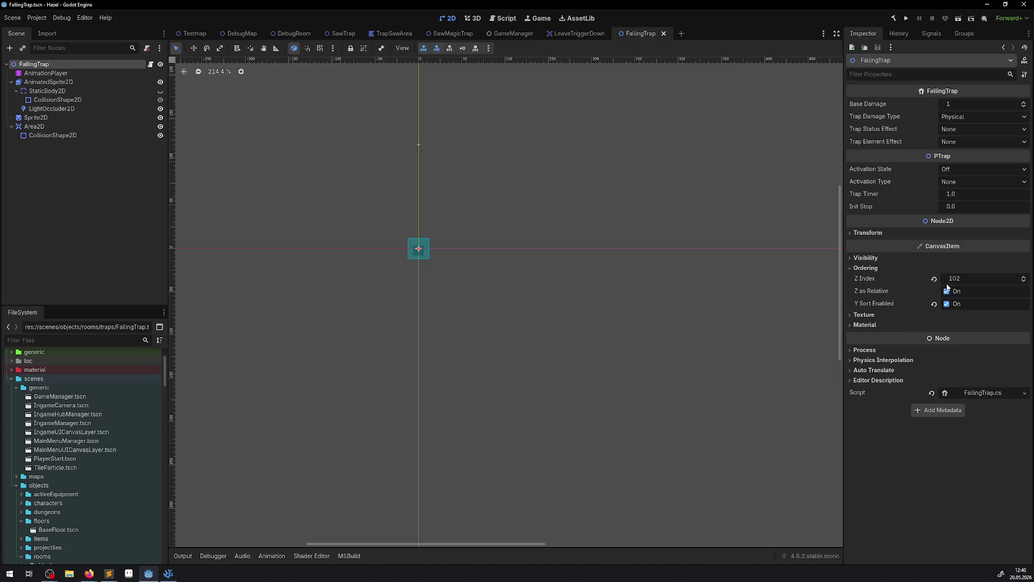
mouse_move(164, 575)
Add 'ZIndex = 5;' with a todo comment inside the AStartFalling branch and save
click(168, 573)
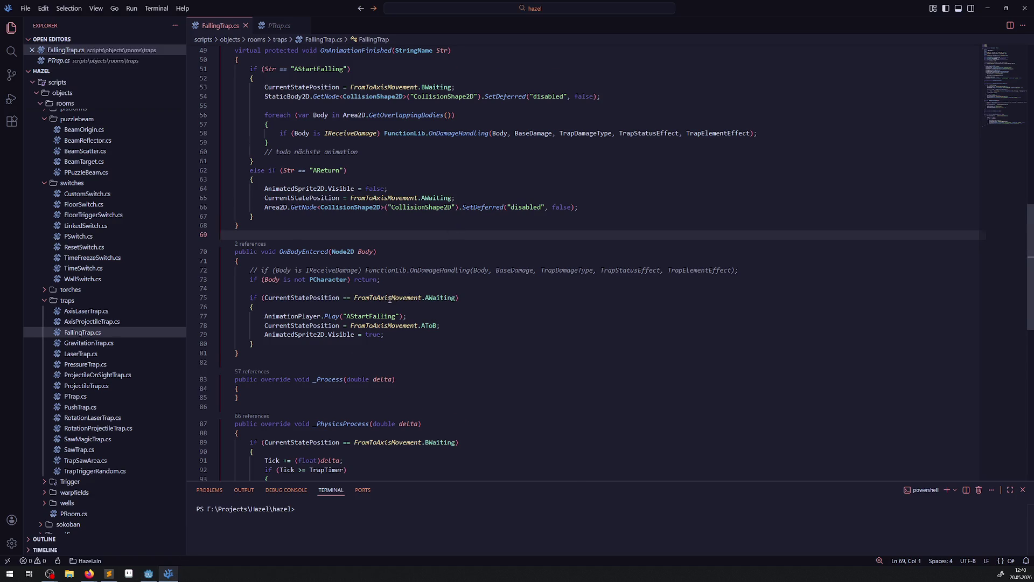
scroll(389, 299, down, 2)
click(151, 576)
click(151, 575)
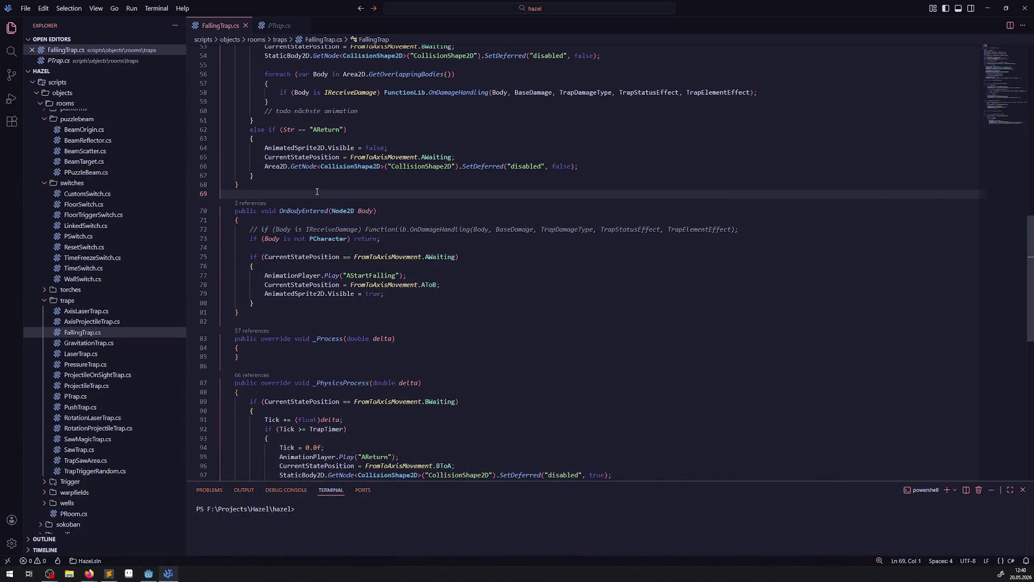
scroll(400, 298, up, 4)
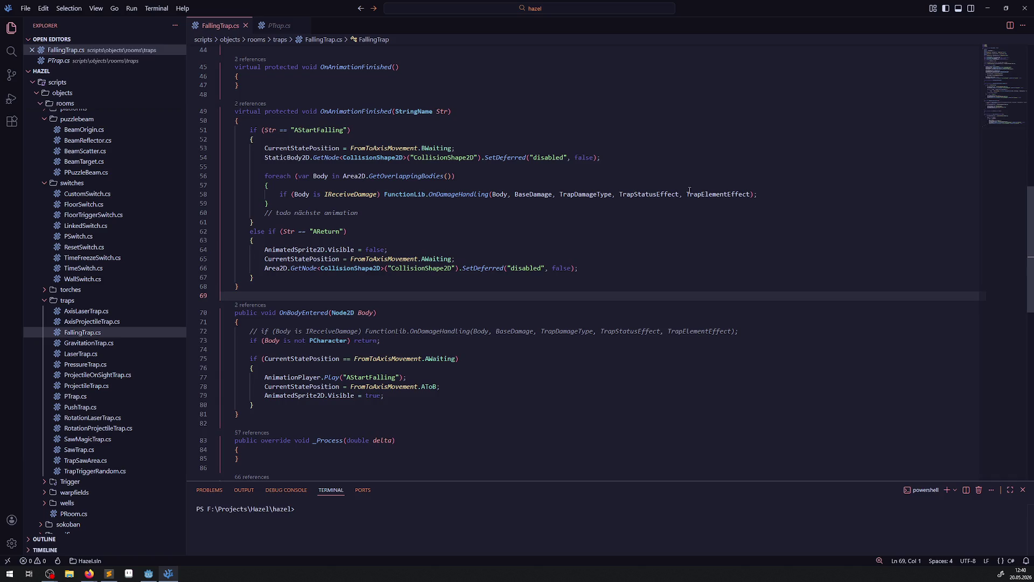
click(362, 135)
key(Return)
text(I)
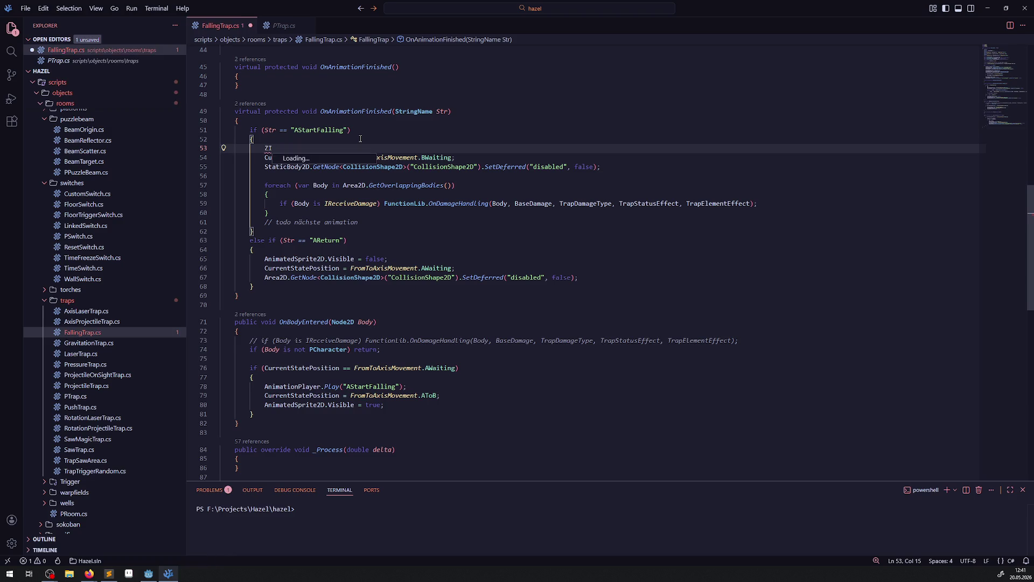
text(ndex)
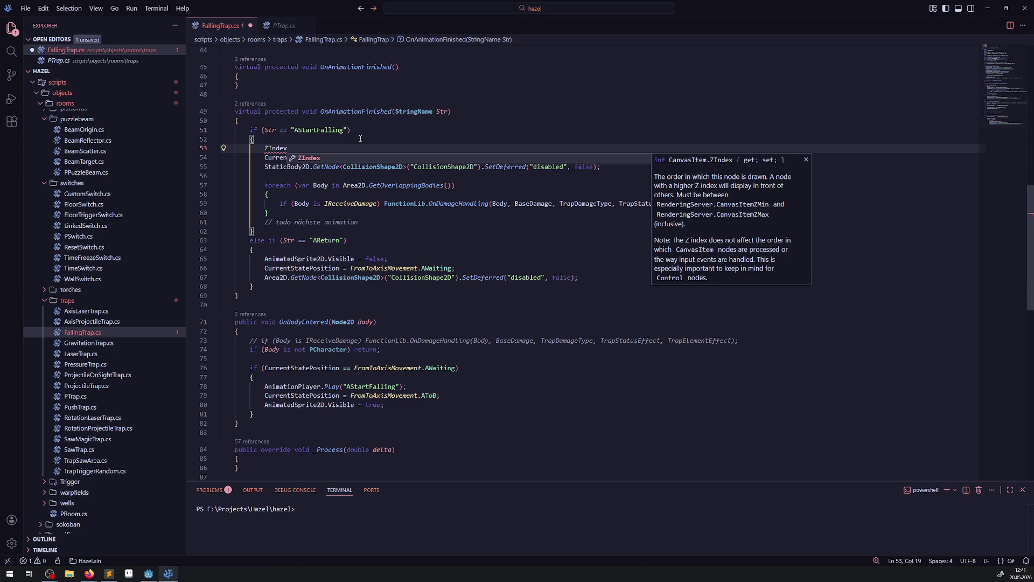
text( = 5; // todo const einbinden)
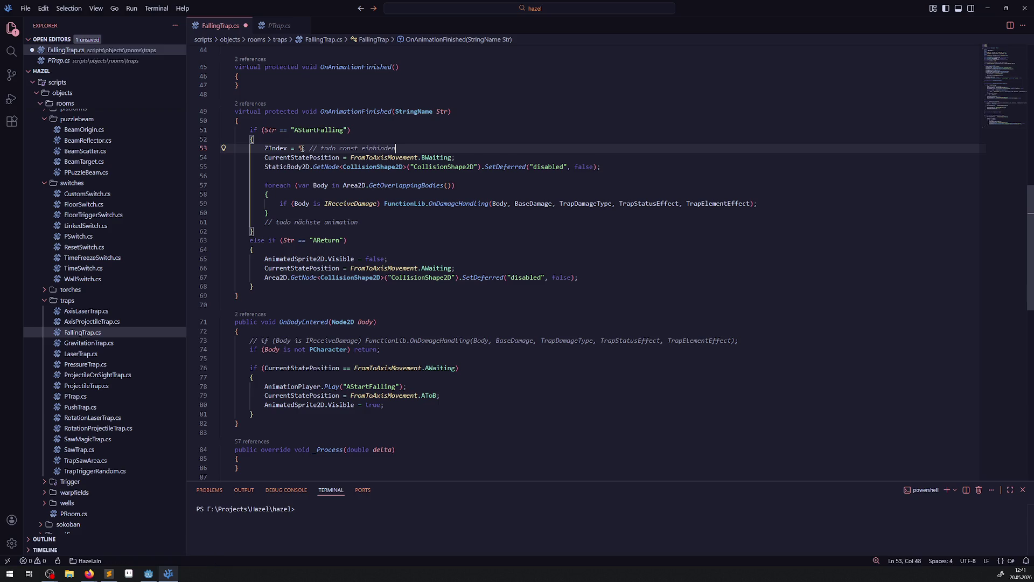
key(ctrl+s)
Copy the ZIndex line below line 99 in _PhysicsProcess, change its value to 102, and save
drag(261, 147, 425, 148)
key(ctrl+c)
scroll(322, 254, down, 8)
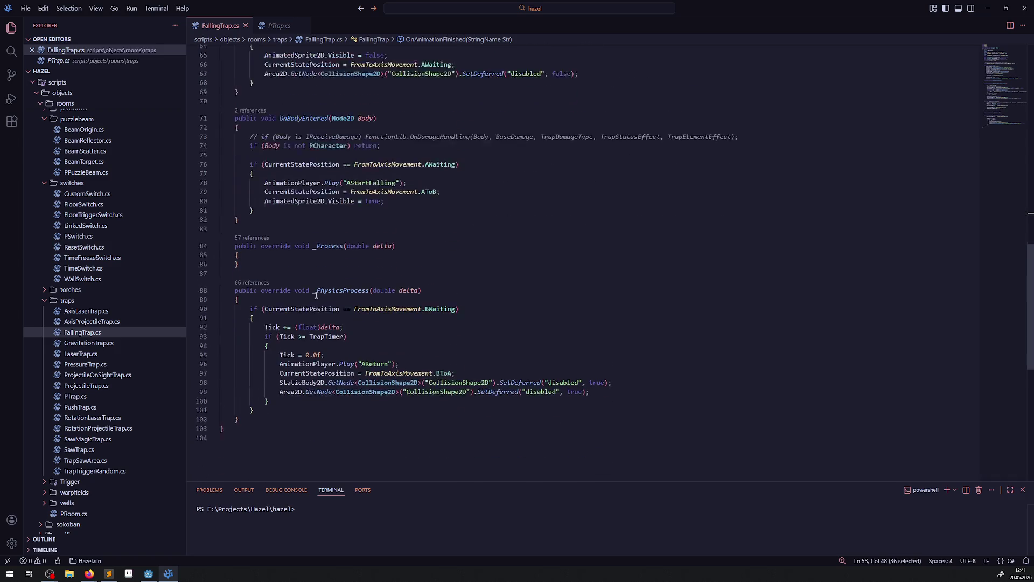
click(598, 374)
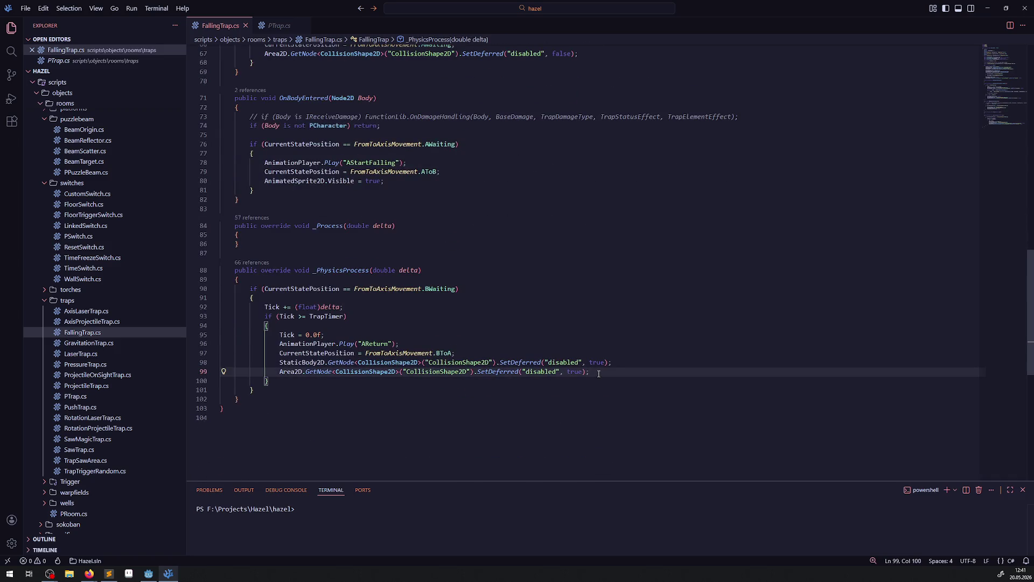
key(Return)
key(ctrl+v)
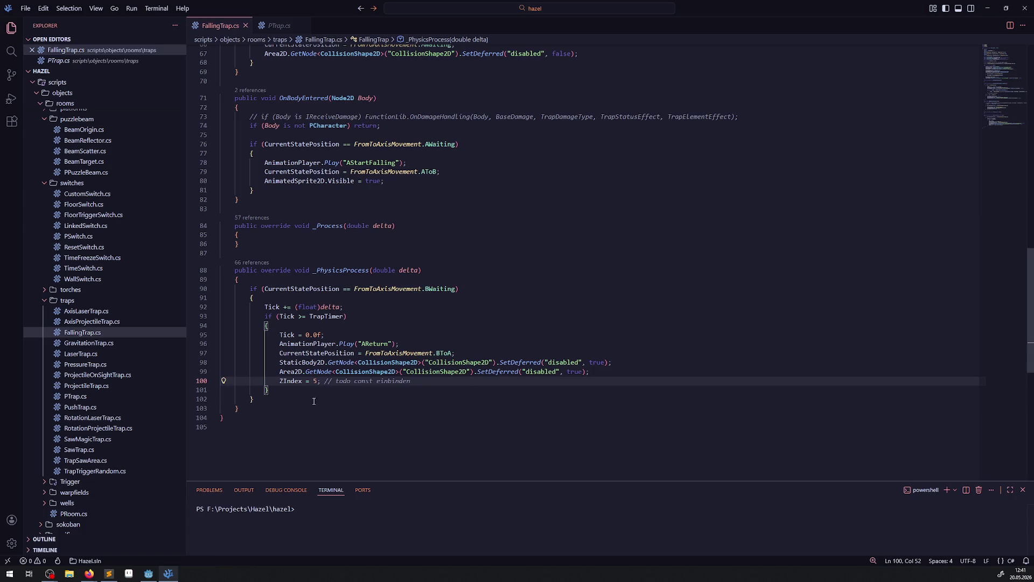
double_click(315, 381)
text(102)
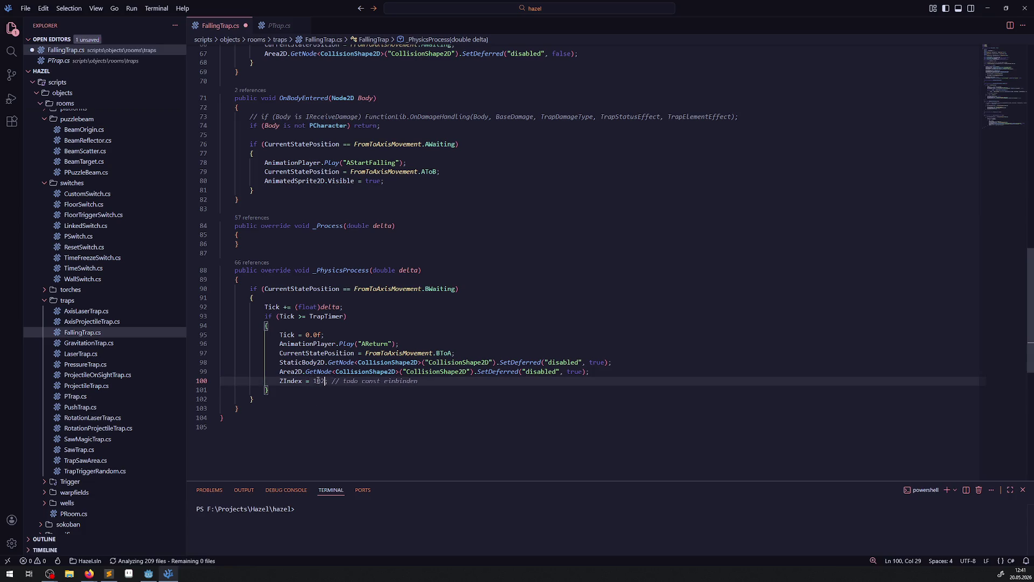
key(ctrl+s)
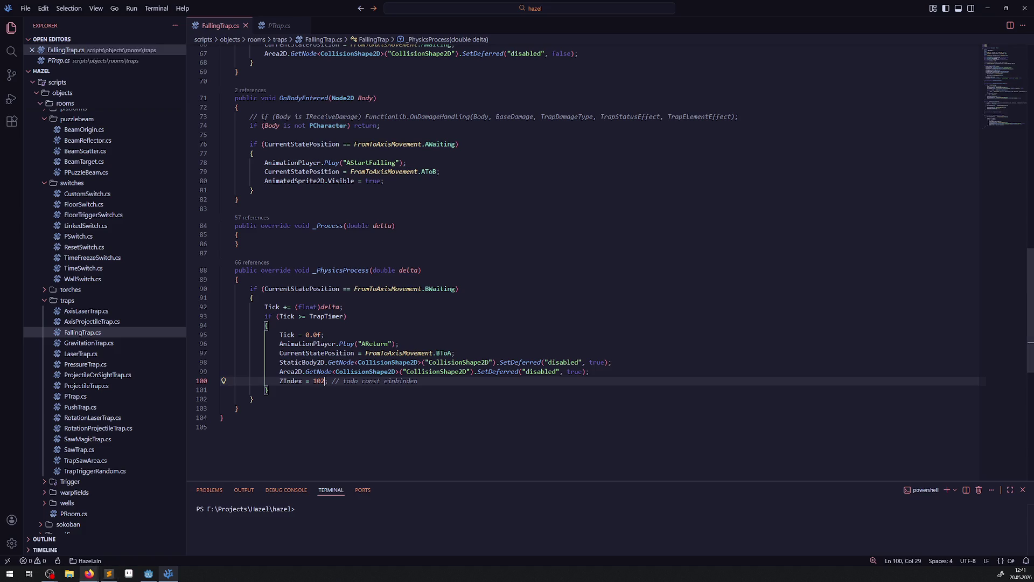
click(148, 573)
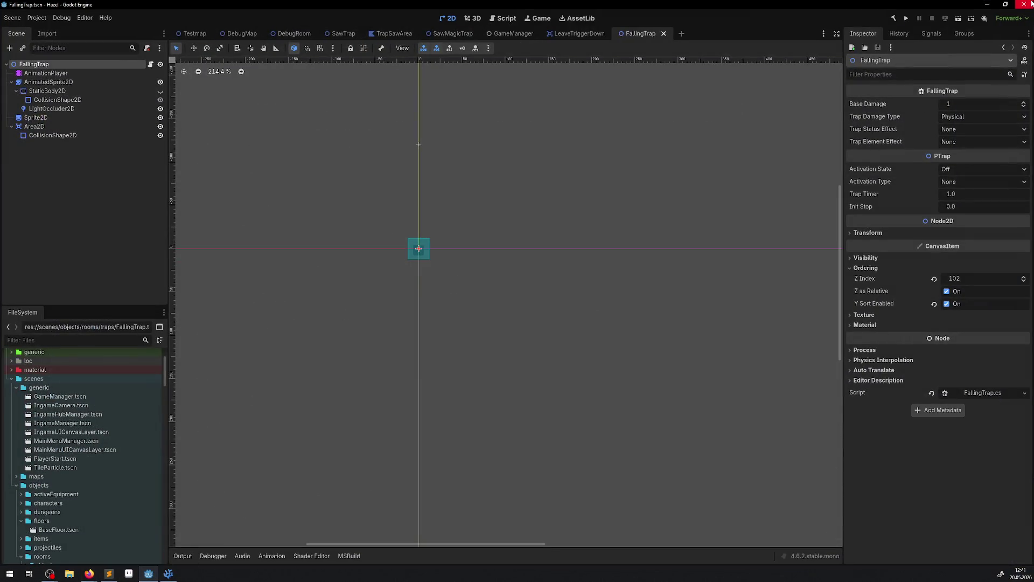
Run the game and walk the character past the rupees and ice block over the falling trap
click(909, 19)
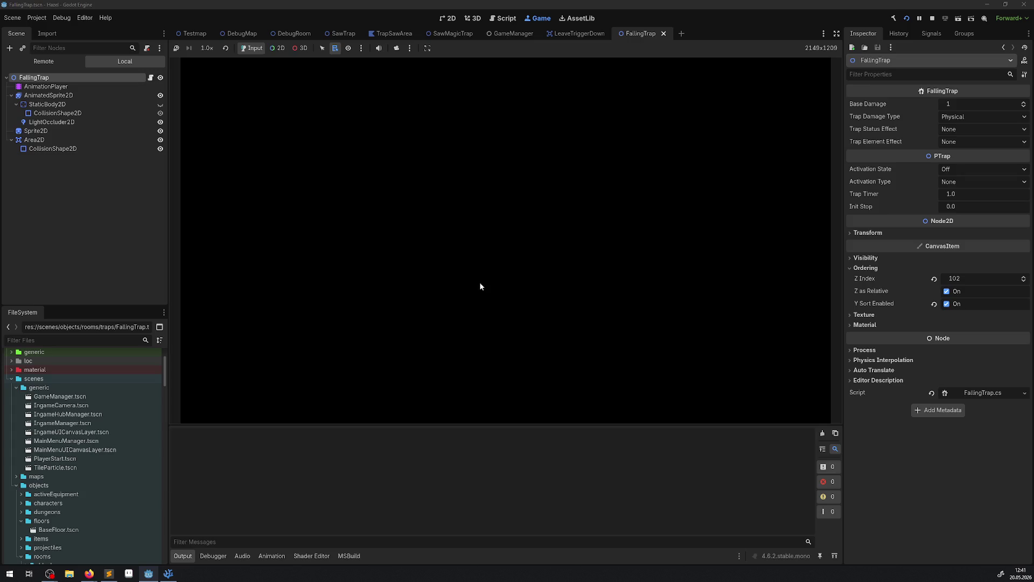
key(Down)
key(Right)
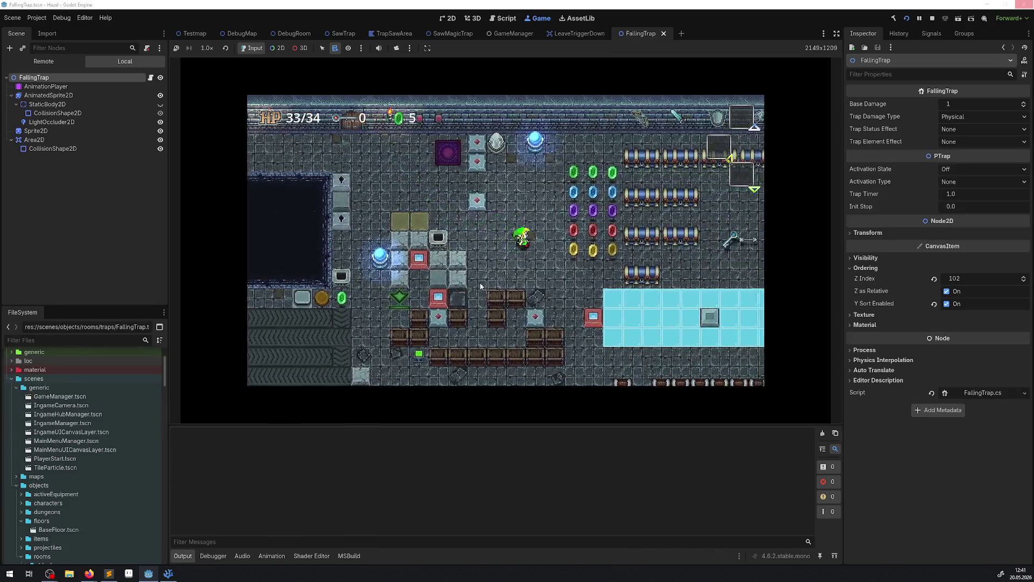
key(Right)
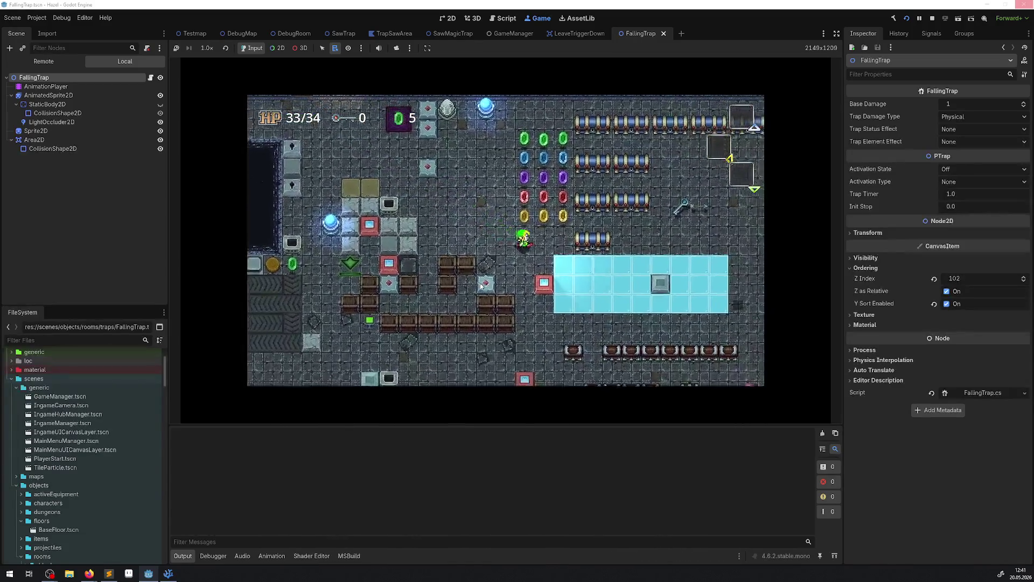
key(Down)
key(Right)
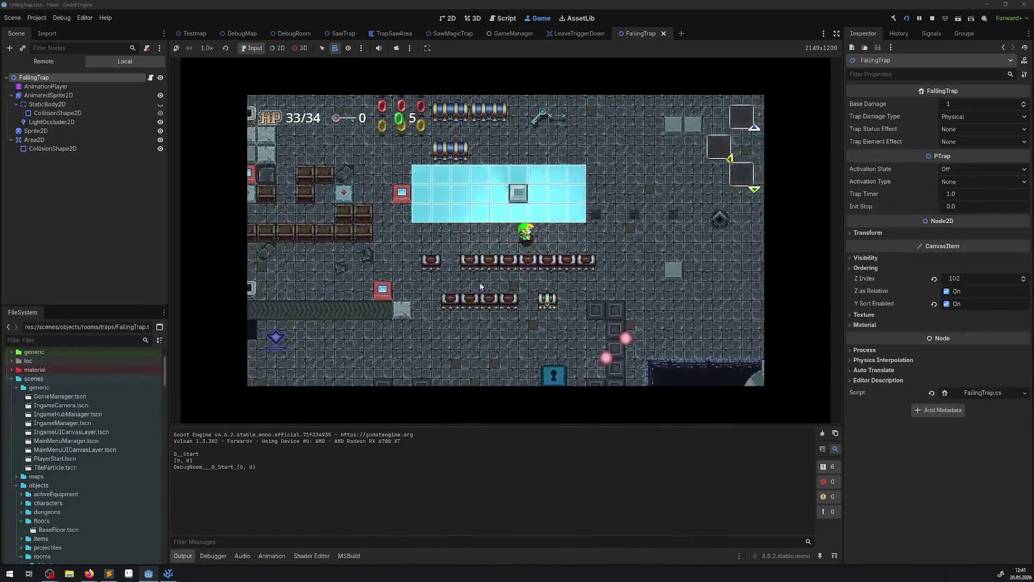
key(Up)
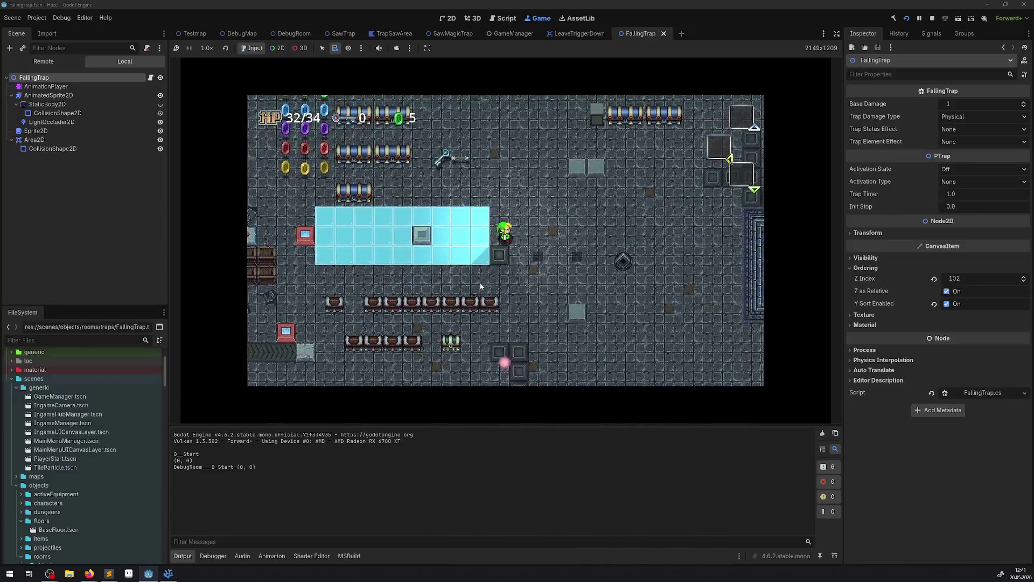
key(Right)
key(Down)
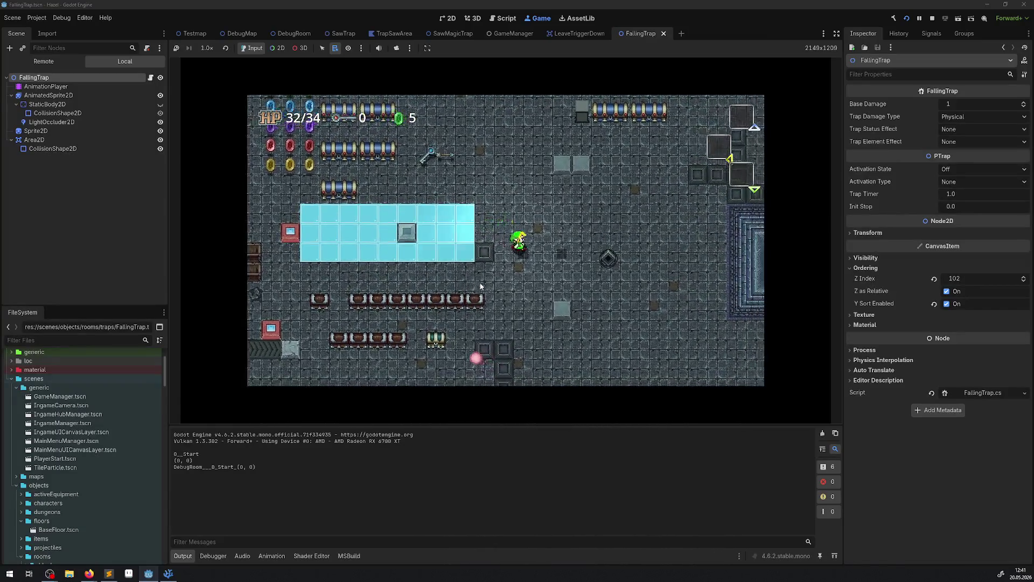